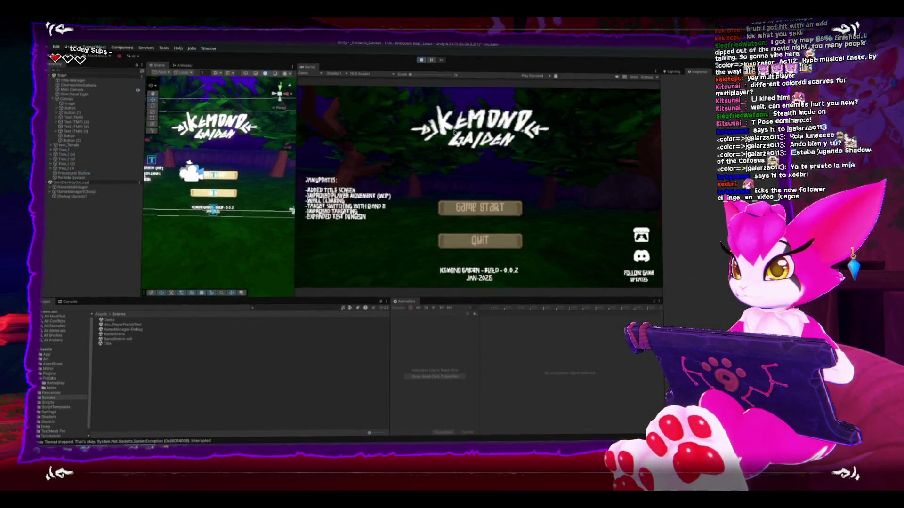
Step: Start the game as host and walk the player up the cave corridor toward the skeleton
{"action": "left_click", "coordinate": [480, 207]}
{"action": "left_click", "coordinate": [329, 101]}
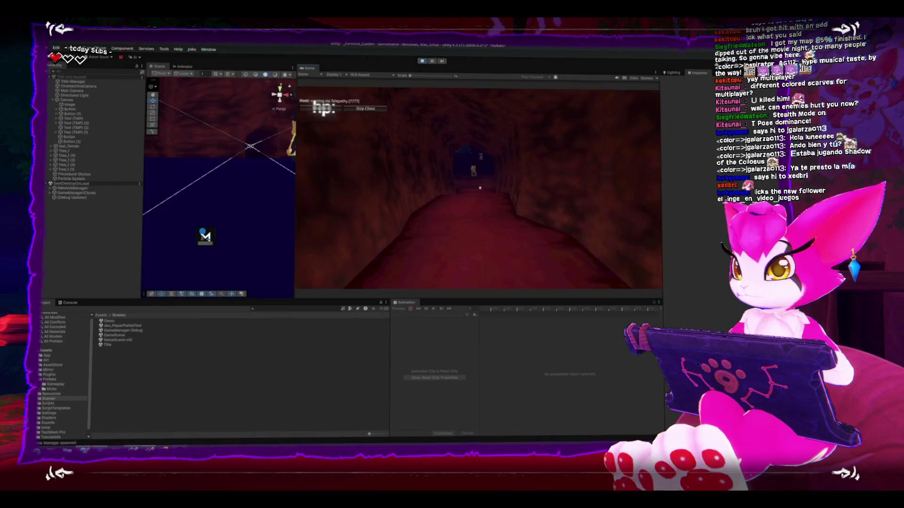
{"action": "key", "text": "w"}
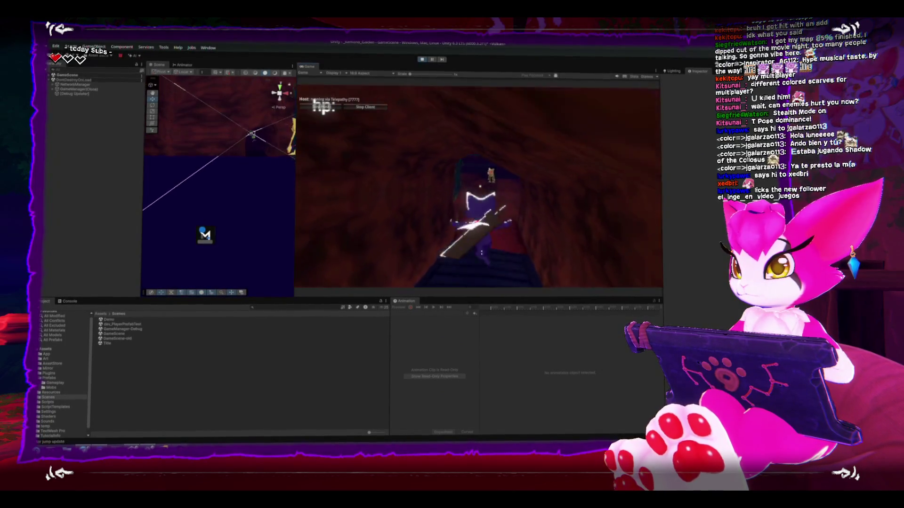
{"action": "left_click", "coordinate": [323, 109]}
{"action": "key", "text": "w"}
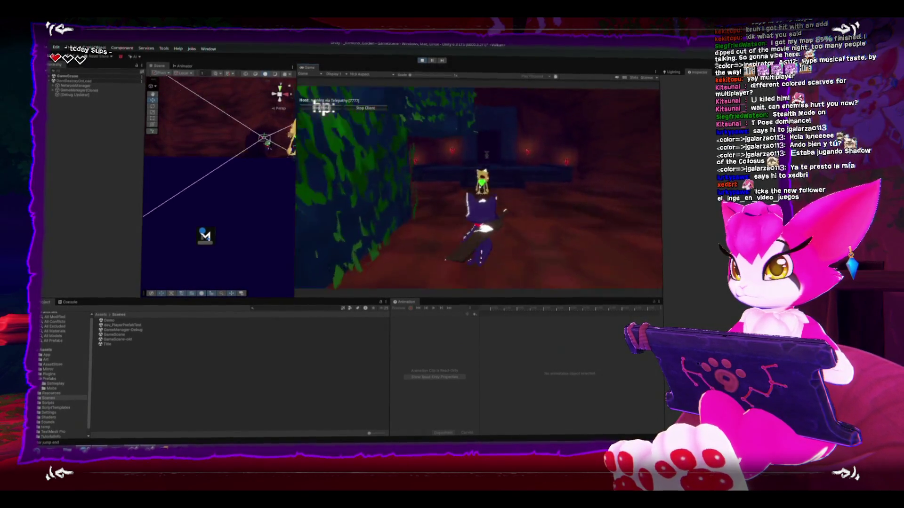
{"action": "key", "text": "w"}
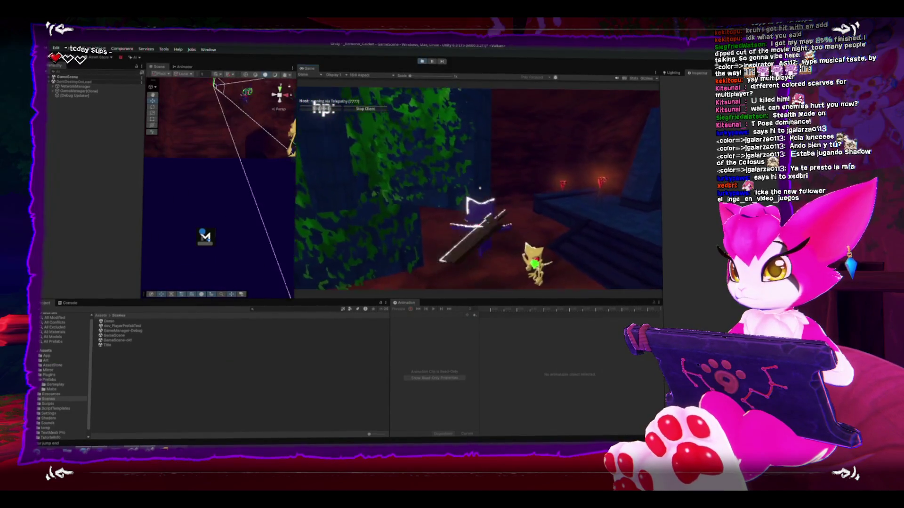
Step: Attack the skeleton repeatedly with the sword, then pause and exit to the title screen
{"action": "left_click", "coordinate": [323, 110]}
{"action": "left_click", "coordinate": [323, 109]}
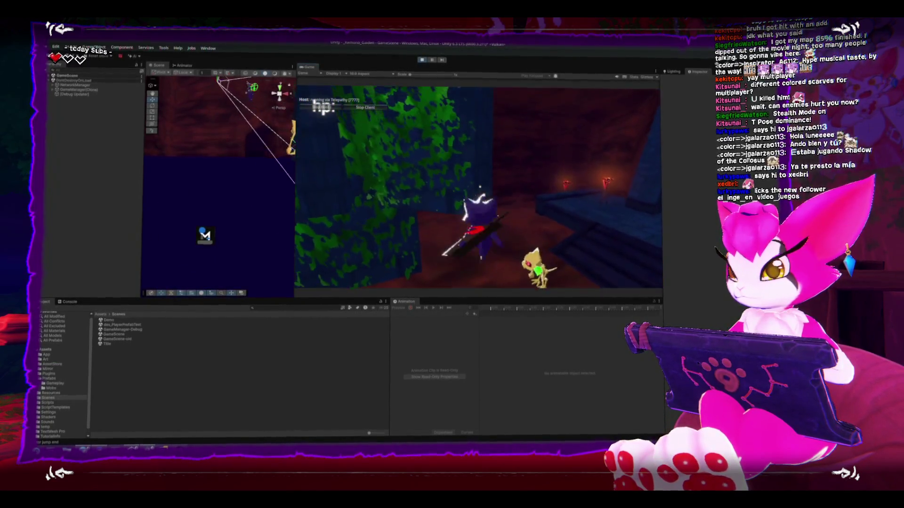
{"action": "left_click", "coordinate": [323, 109]}
{"action": "left_click", "coordinate": [323, 109]}
{"action": "left_click", "coordinate": [324, 109]}
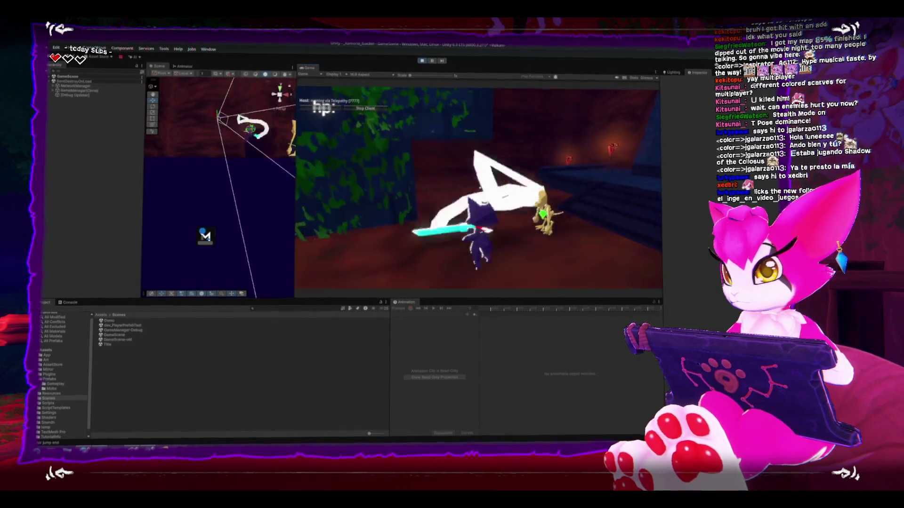
{"action": "left_click", "coordinate": [323, 109]}
{"action": "left_click", "coordinate": [323, 109]}
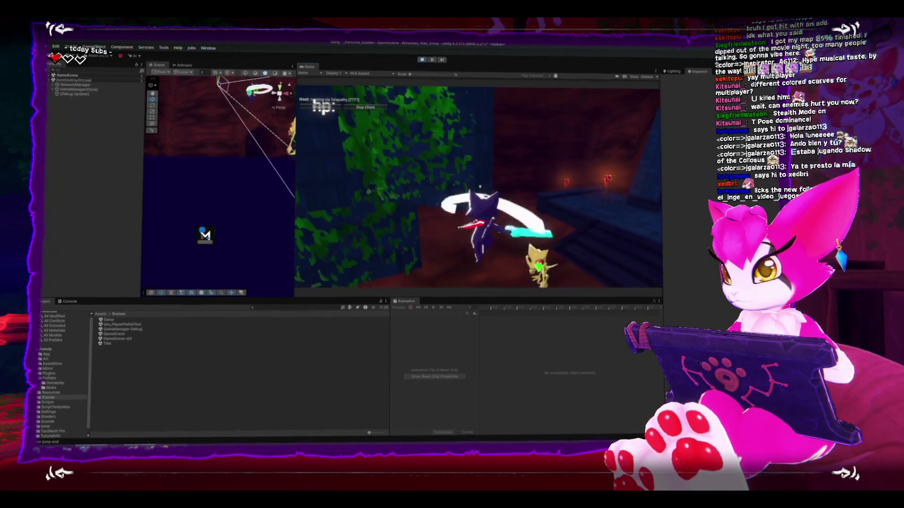
{"action": "left_click", "coordinate": [323, 110]}
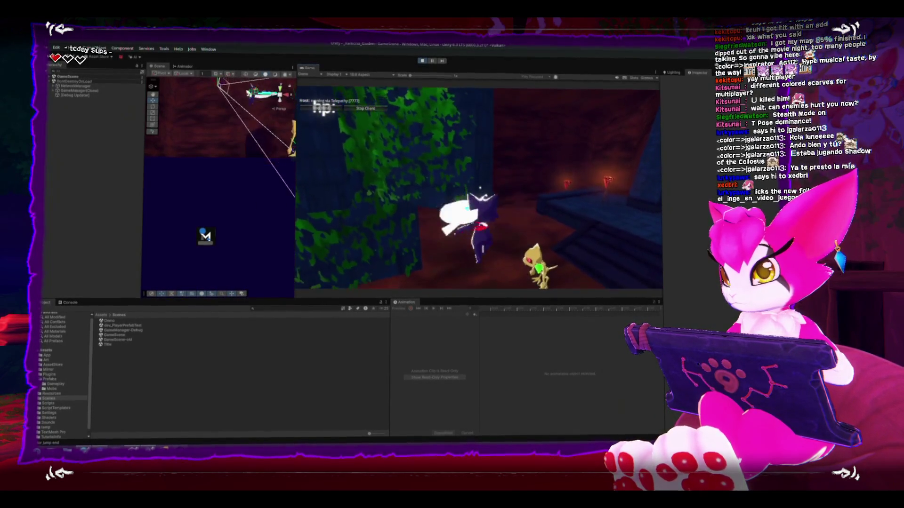
{"action": "left_click", "coordinate": [323, 109]}
{"action": "left_click", "coordinate": [323, 110]}
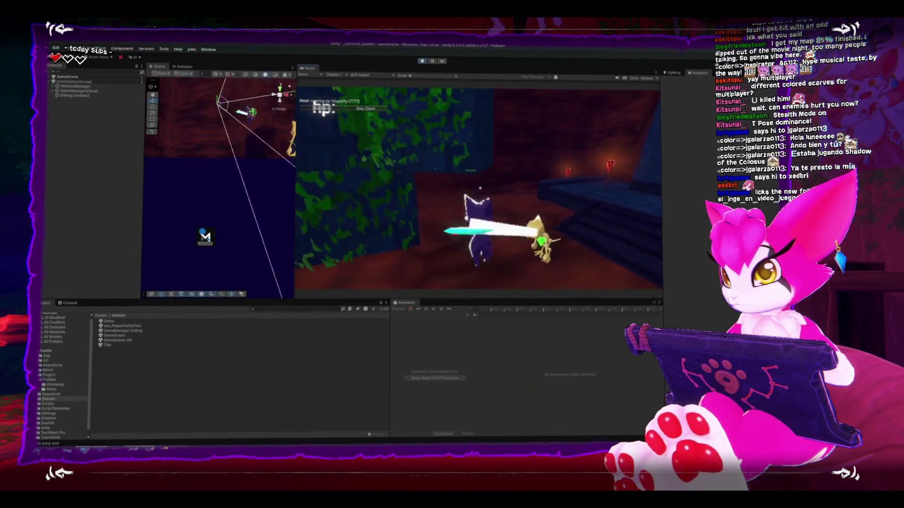
{"action": "left_click", "coordinate": [324, 110]}
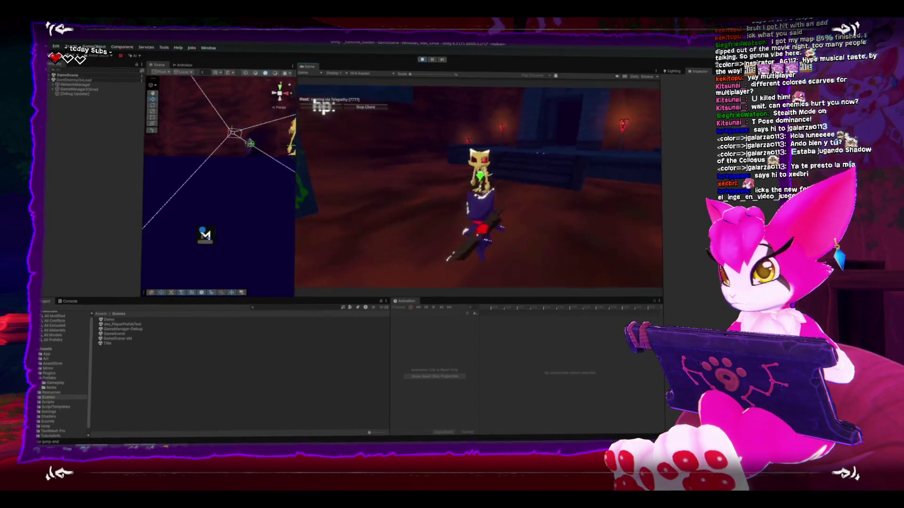
{"action": "left_click", "coordinate": [323, 109]}
{"action": "key", "text": "Escape"}
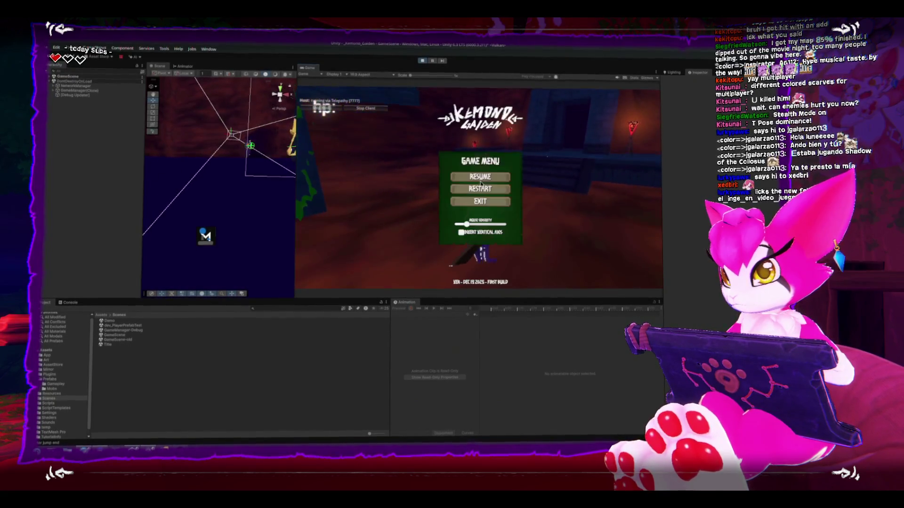
{"action": "left_click", "coordinate": [483, 202]}
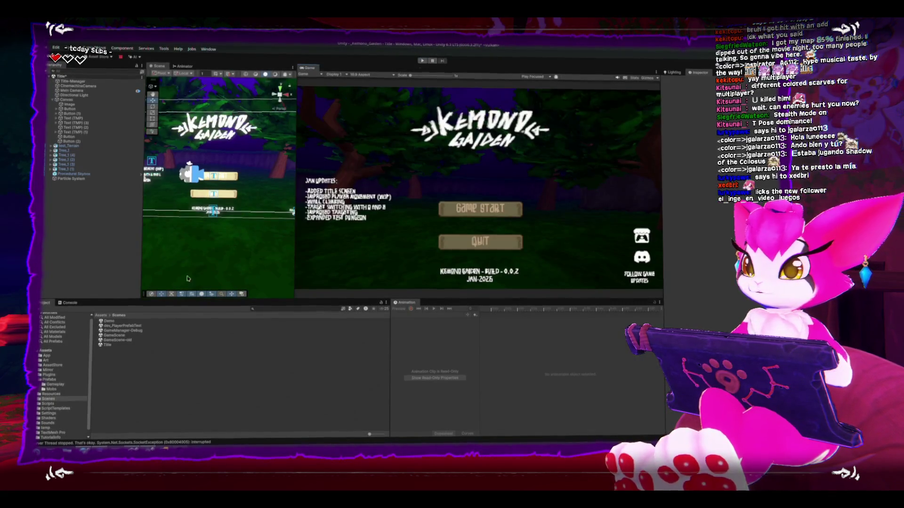
Step: Open GameScene, saving the Title scene, then frame the Skeleton and widen the Scene view
{"action": "double_click", "coordinate": [114, 333]}
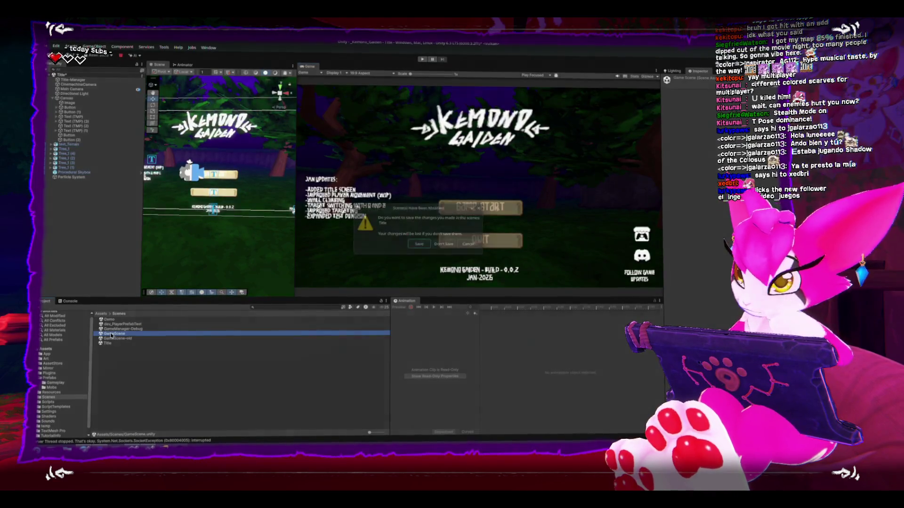
{"action": "key", "text": "Return"}
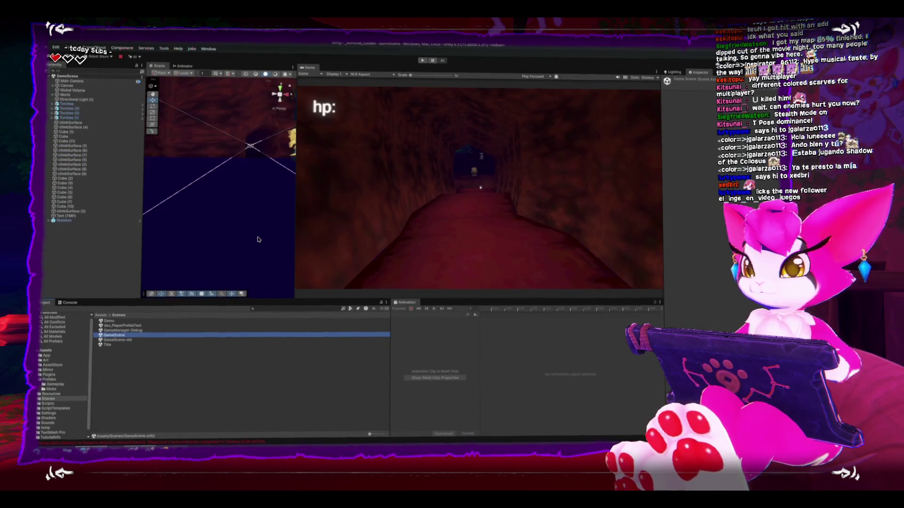
{"action": "left_click", "coordinate": [192, 218]}
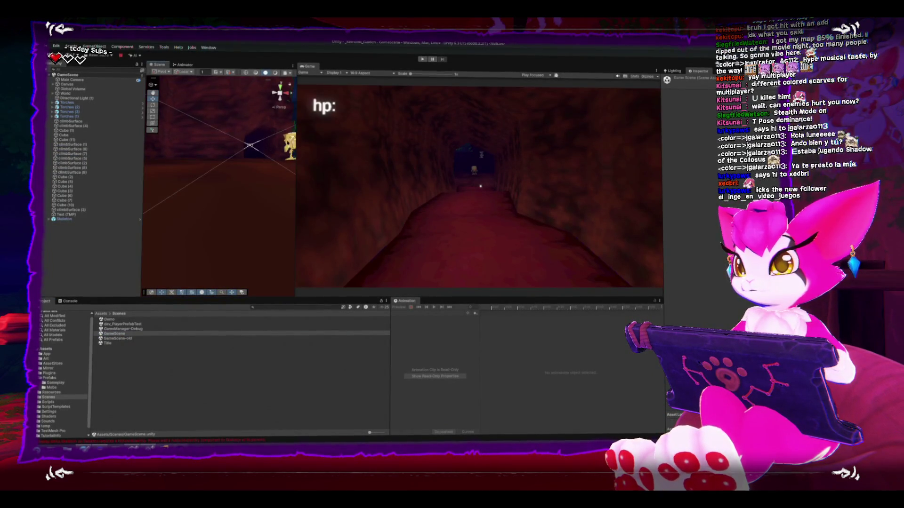
{"action": "left_click", "coordinate": [289, 146]}
{"action": "key", "text": "f"}
{"action": "mouse_move", "coordinate": [250, 163]}
{"action": "left_mouse_down"}
{"action": "mouse_move", "coordinate": [289, 179]}
{"action": "mouse_move", "coordinate": [382, 181]}
{"action": "left_mouse_up"}
{"action": "mouse_move", "coordinate": [283, 179]}
{"action": "left_mouse_down"}
{"action": "mouse_move", "coordinate": [228, 173]}
{"action": "mouse_move", "coordinate": [252, 152]}
{"action": "left_mouse_up"}
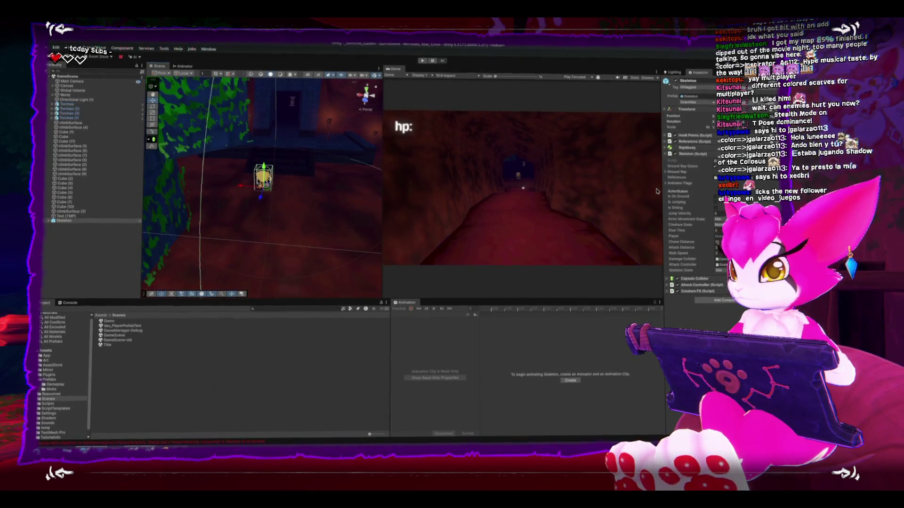
Step: Add a Network Identity component to the Skeleton and collapse the network components
{"action": "left_click", "coordinate": [723, 302]}
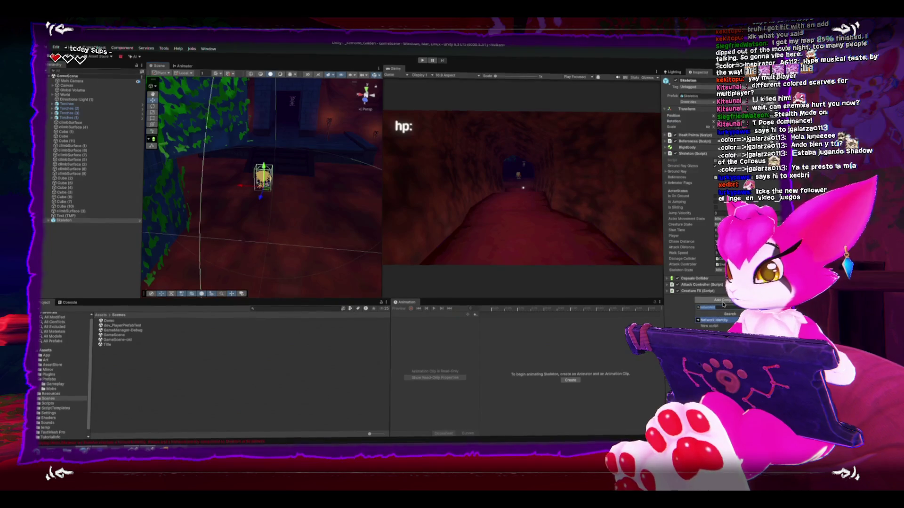
{"action": "left_click", "coordinate": [725, 321]}
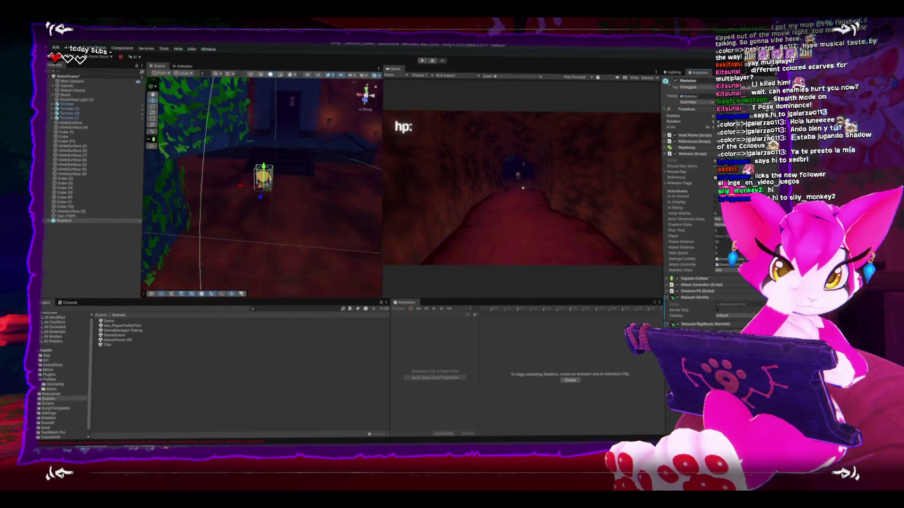
{"action": "scroll", "coordinate": [707, 281], "scroll_direction": "down", "scroll_amount": 1}
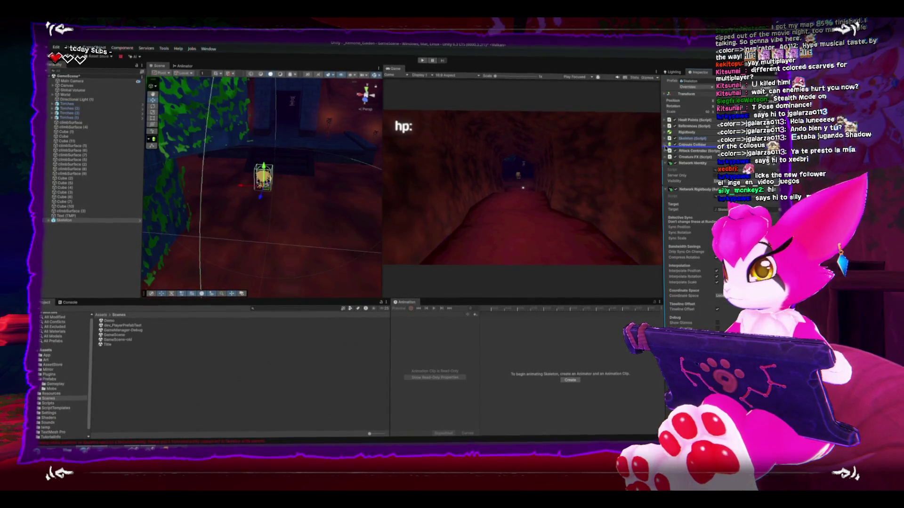
{"action": "left_click", "coordinate": [667, 164]}
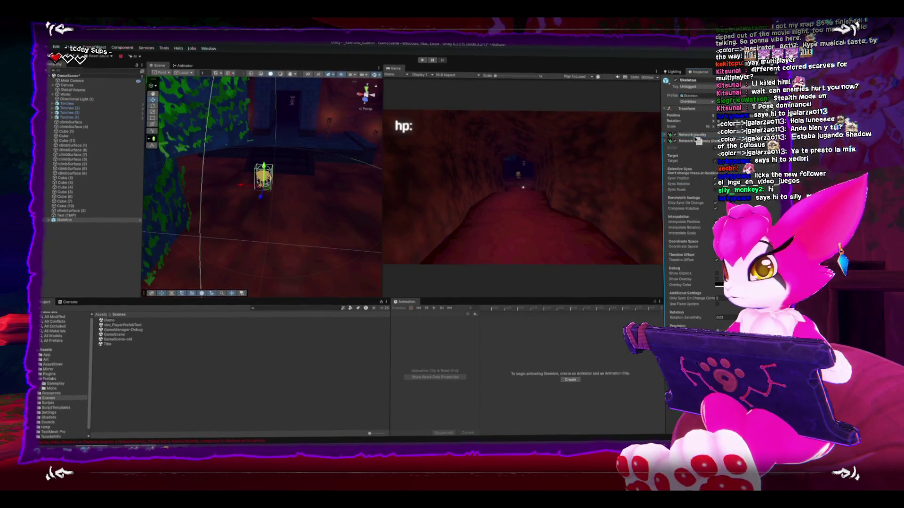
{"action": "left_click", "coordinate": [670, 141]}
Step: Search 'network' and add a Network Animator component to the Skeleton
{"action": "left_click", "coordinate": [711, 192]}
{"action": "type", "text": "network"}
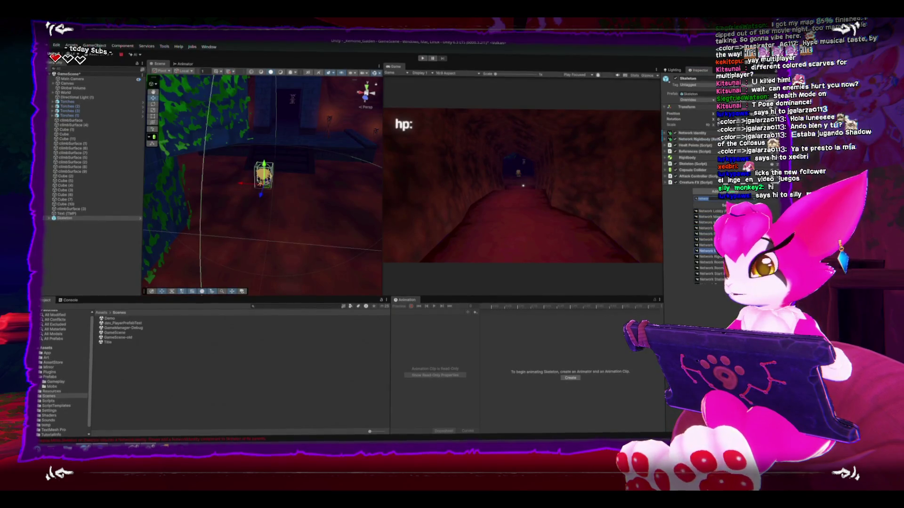
{"action": "scroll", "coordinate": [706, 245], "scroll_direction": "down", "scroll_amount": 3}
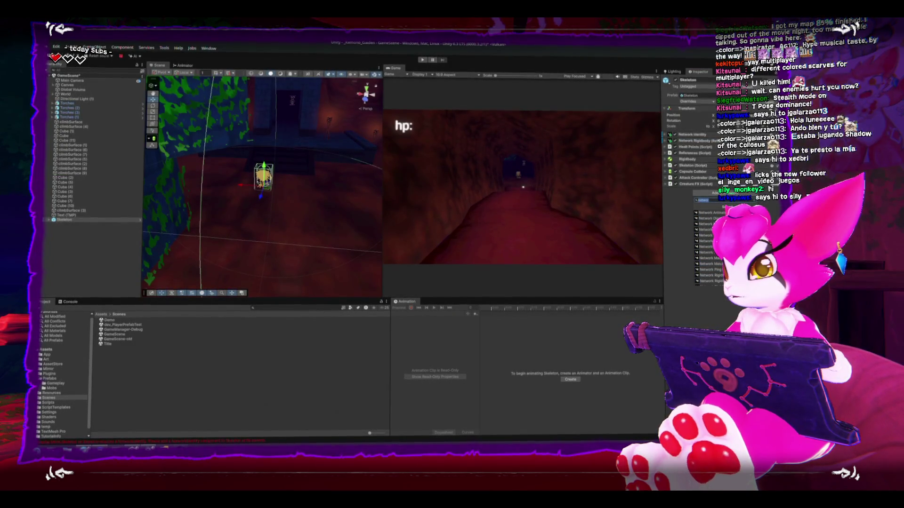
{"action": "left_click", "coordinate": [712, 213]}
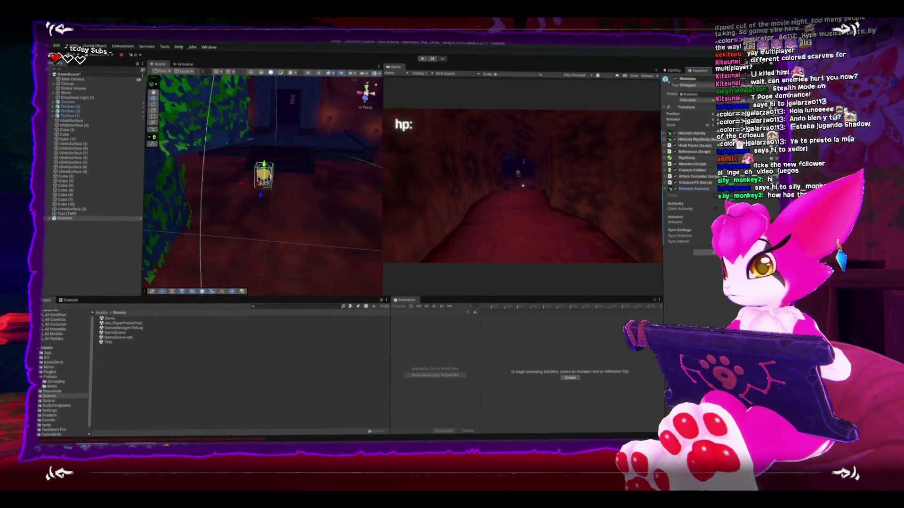
Step: Expand and collapse the Health Points settings to review them
{"action": "left_click", "coordinate": [678, 144]}
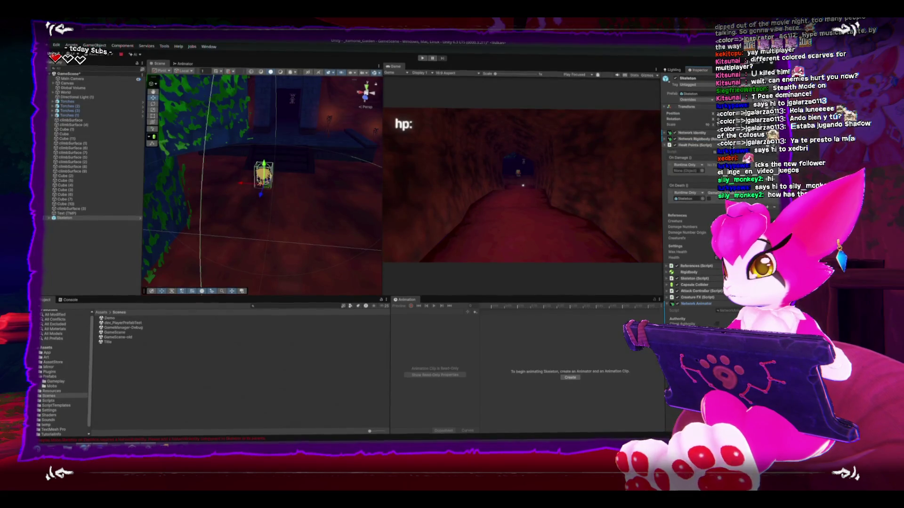
{"action": "left_click", "coordinate": [678, 145]}
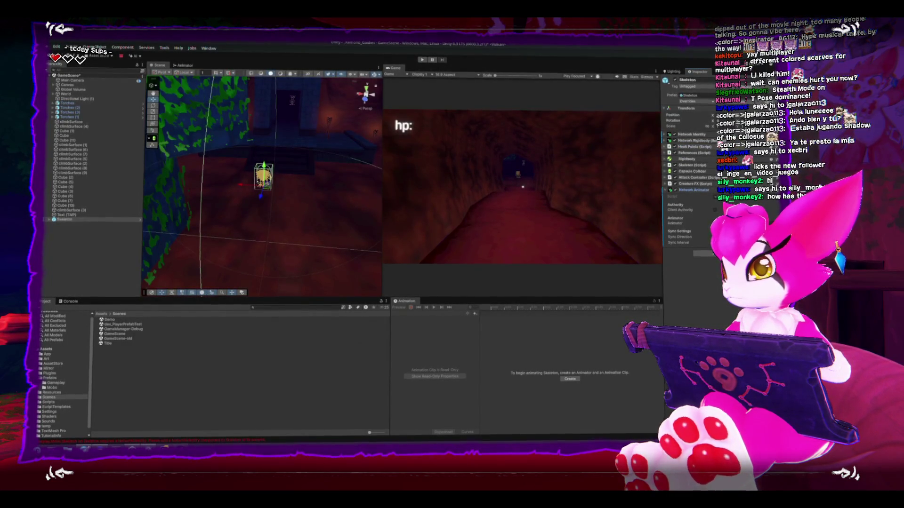
{"action": "left_click", "coordinate": [678, 146]}
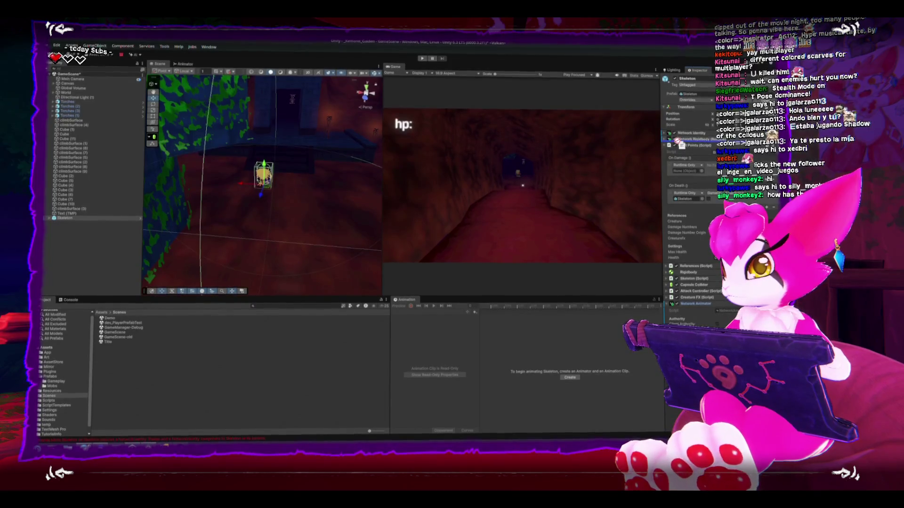
{"action": "left_click", "coordinate": [696, 145]}
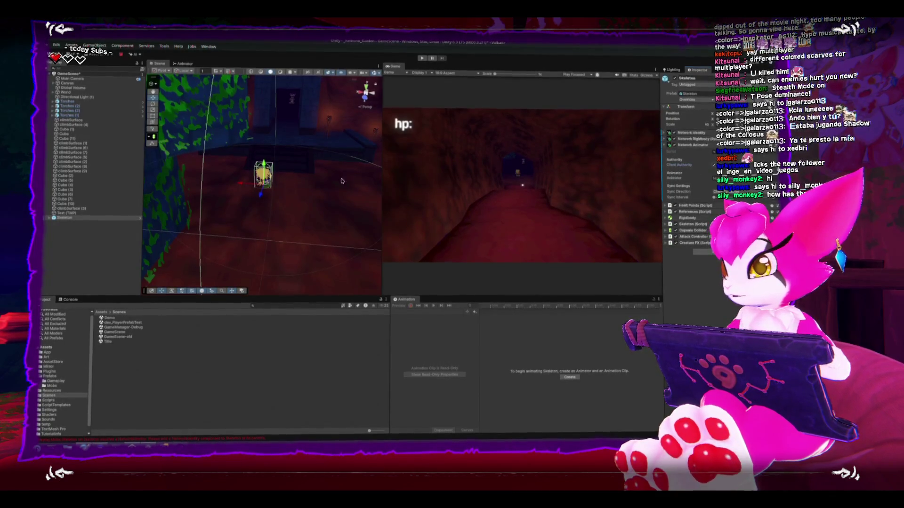
Step: Inspect the Skeleton's child model, then select the Skeleton in the Hierarchy and delete it
{"action": "left_click", "coordinate": [51, 218]}
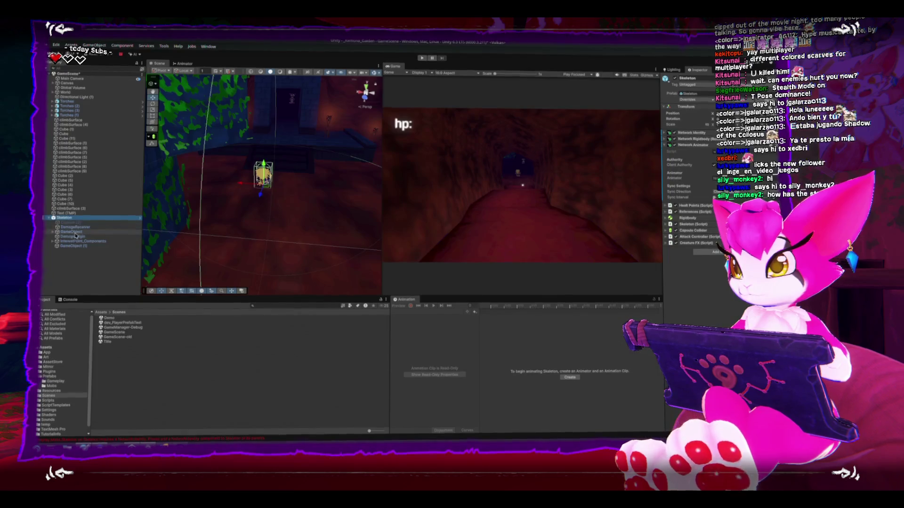
{"action": "left_click", "coordinate": [53, 233]}
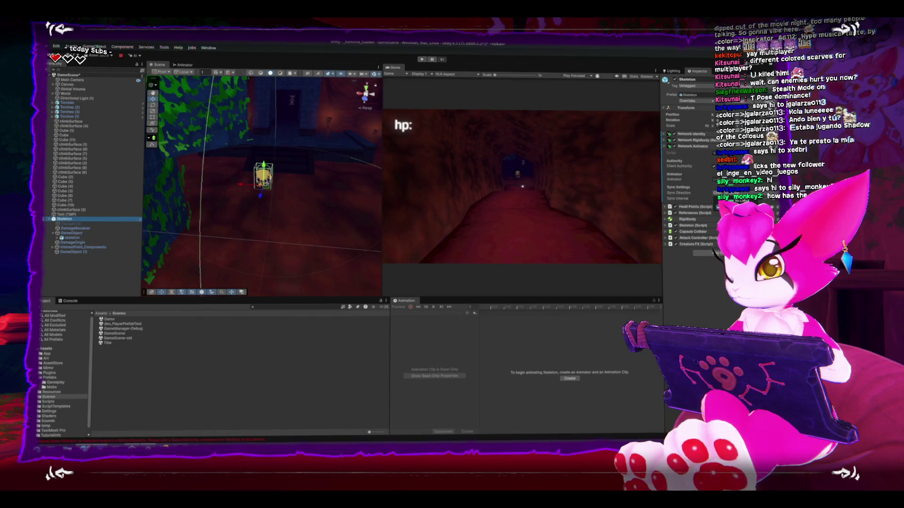
{"action": "left_click", "coordinate": [669, 183]}
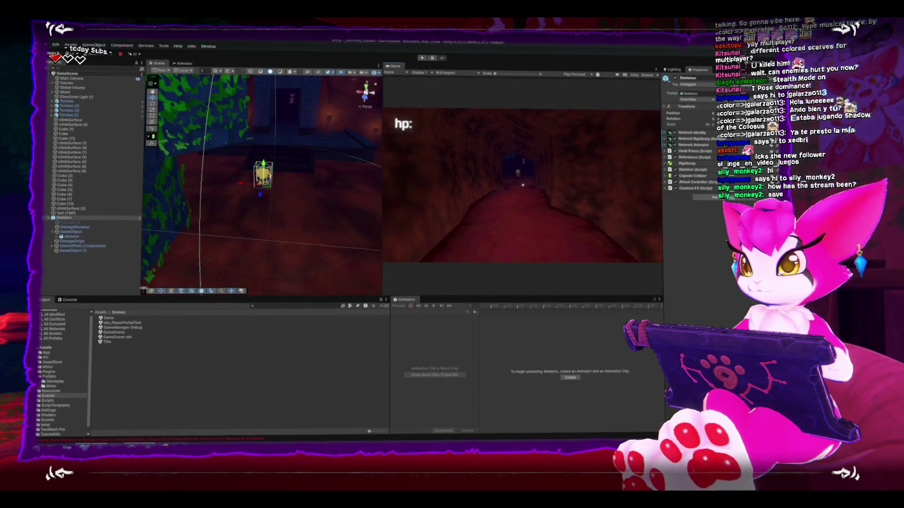
{"action": "left_click", "coordinate": [69, 219]}
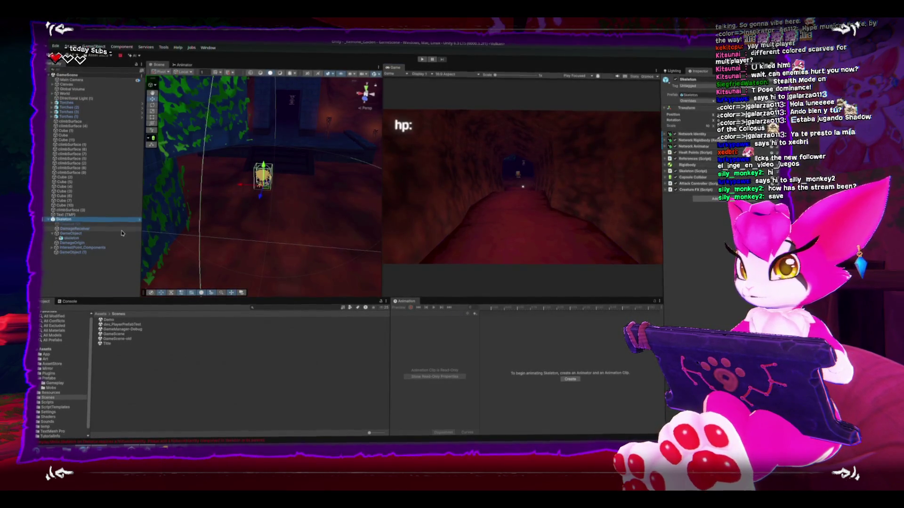
{"action": "key", "text": "Delete"}
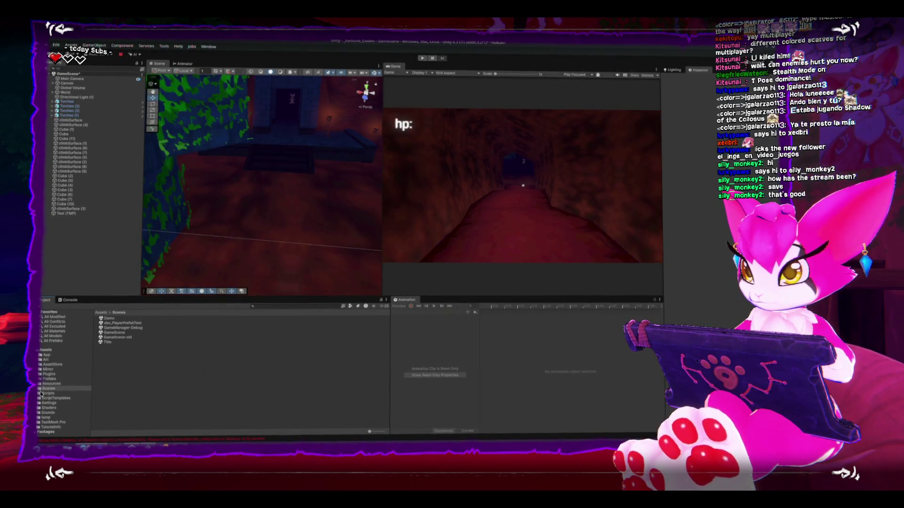
Step: Navigate the Project panel to the Scripts/Gameplay/Mobs folder
{"action": "left_click", "coordinate": [40, 394]}
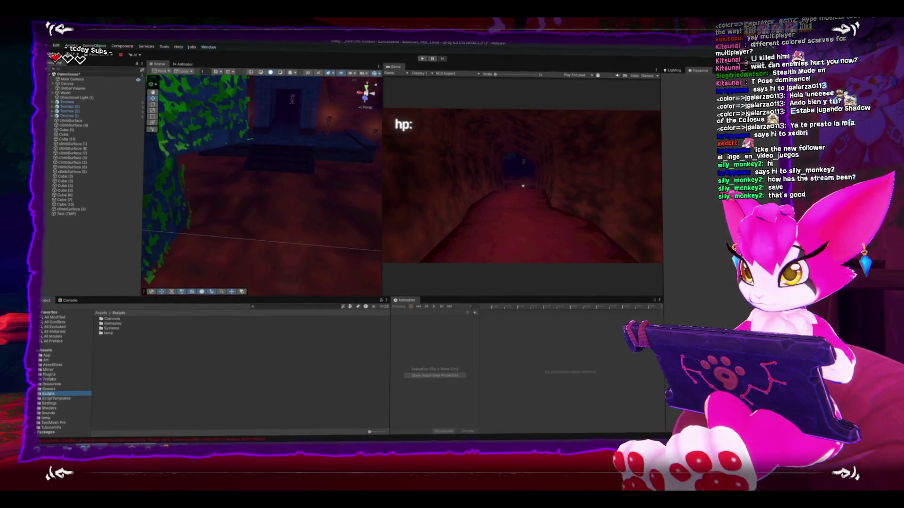
{"action": "double_click", "coordinate": [102, 324]}
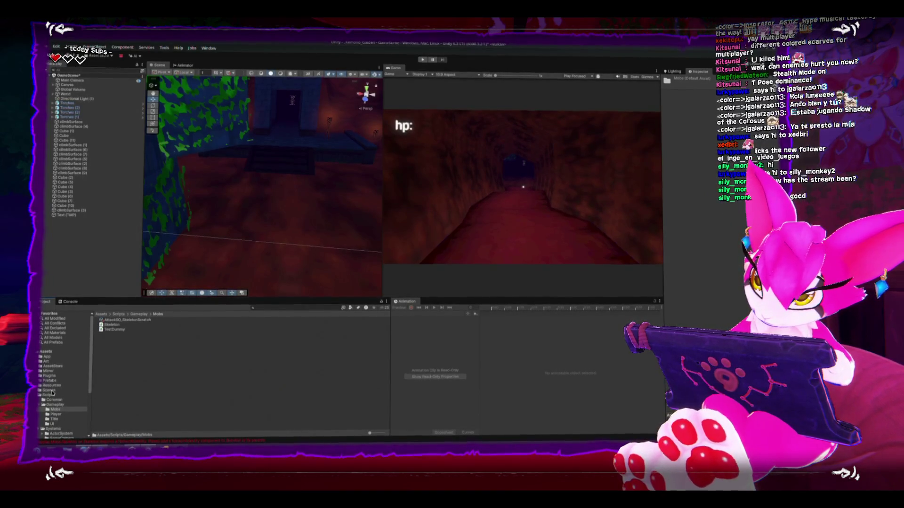
{"action": "left_click", "coordinate": [55, 405]}
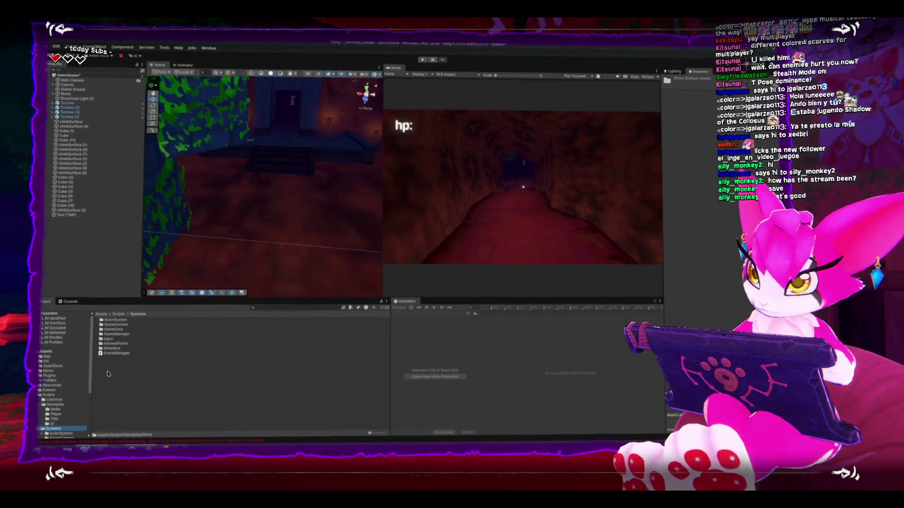
{"action": "right_click", "coordinate": [170, 377]}
{"action": "left_click", "coordinate": [109, 320]}
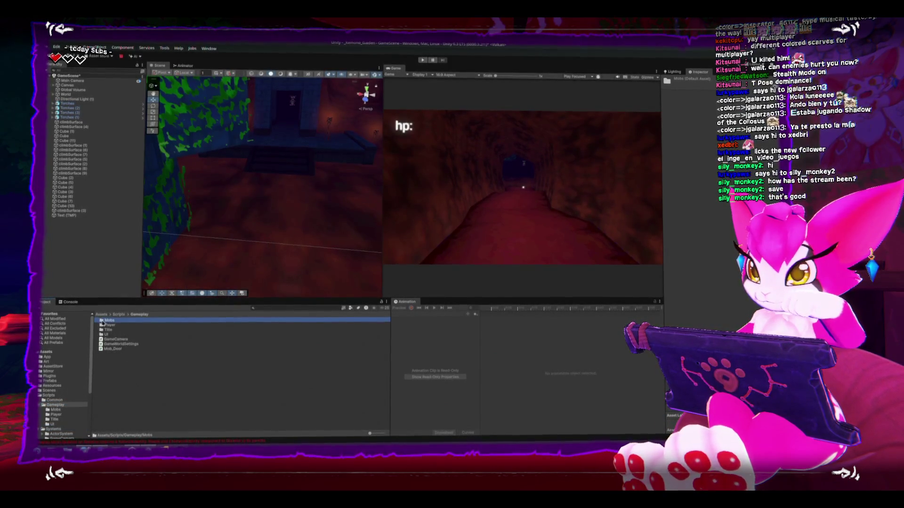
{"action": "double_click", "coordinate": [110, 321]}
Step: Create a new MonoBehaviour script in Mobs named Actor_Spawner
{"action": "right_click", "coordinate": [124, 369]}
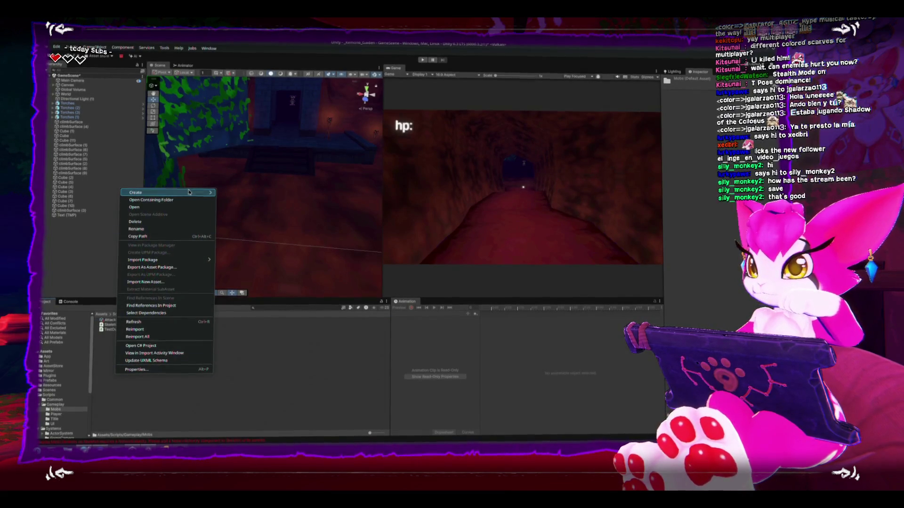
{"action": "mouse_move", "coordinate": [197, 192]}
{"action": "left_click", "coordinate": [250, 207]}
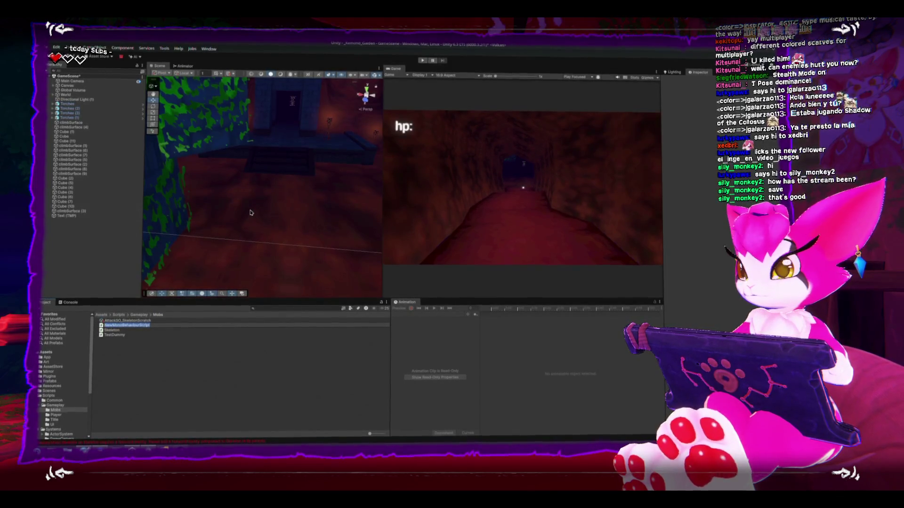
{"action": "key", "text": "BackSpace"}
{"action": "key", "text": "BackSpace"}
{"action": "key", "text": "BackSpace"}
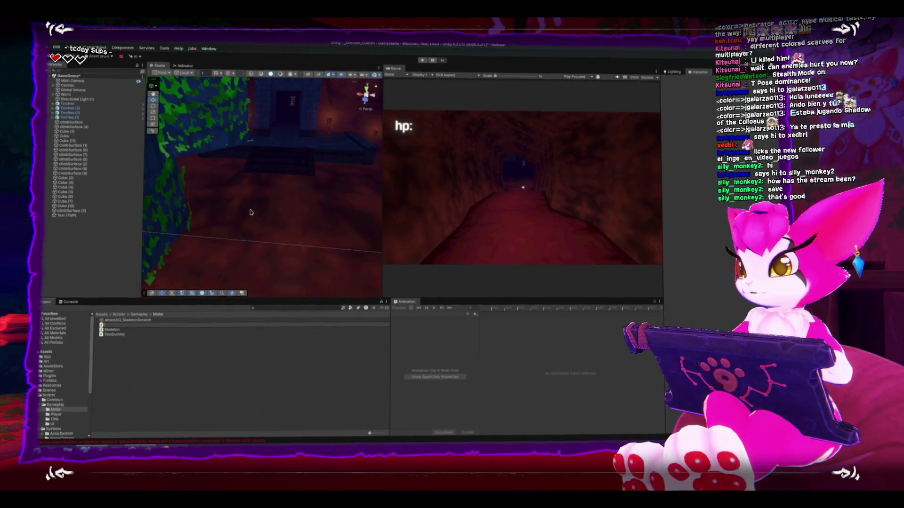
{"action": "type", "text": "Actor_Spawner"}
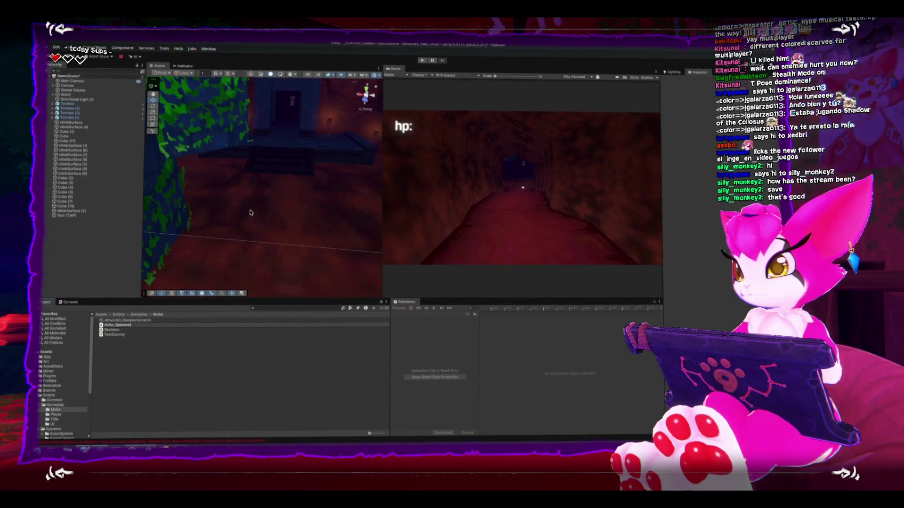
{"action": "key", "text": "Return"}
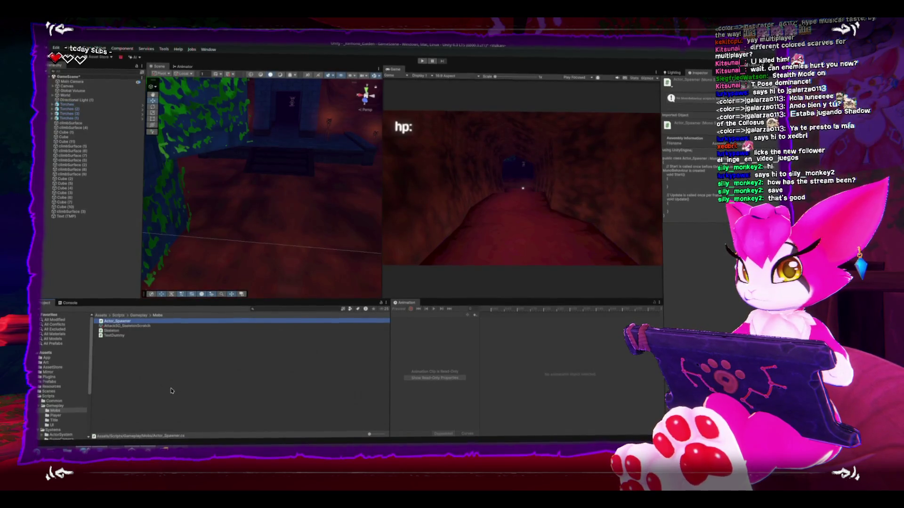
{"action": "left_click", "coordinate": [98, 343]}
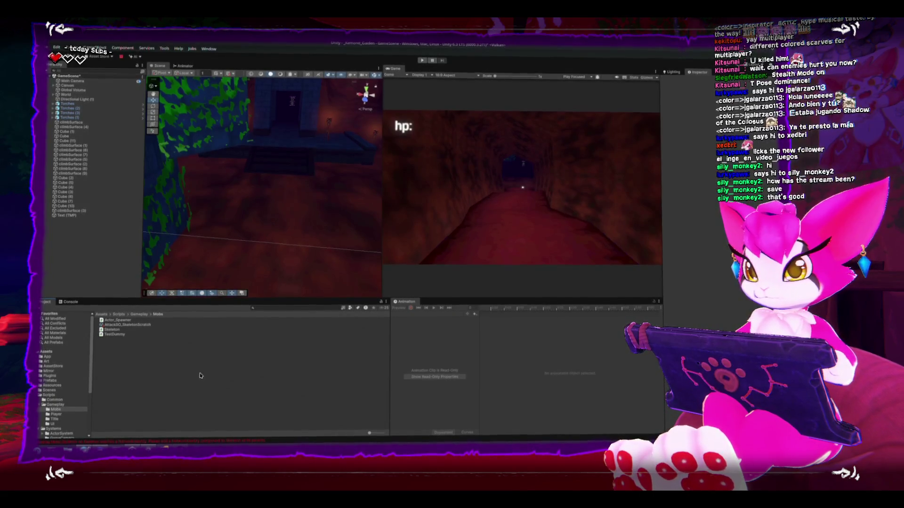
Step: Check the Console's Skeleton NetworkIdentity error, then return to the Prefabs/Mobs assets
{"action": "left_click", "coordinate": [116, 441]}
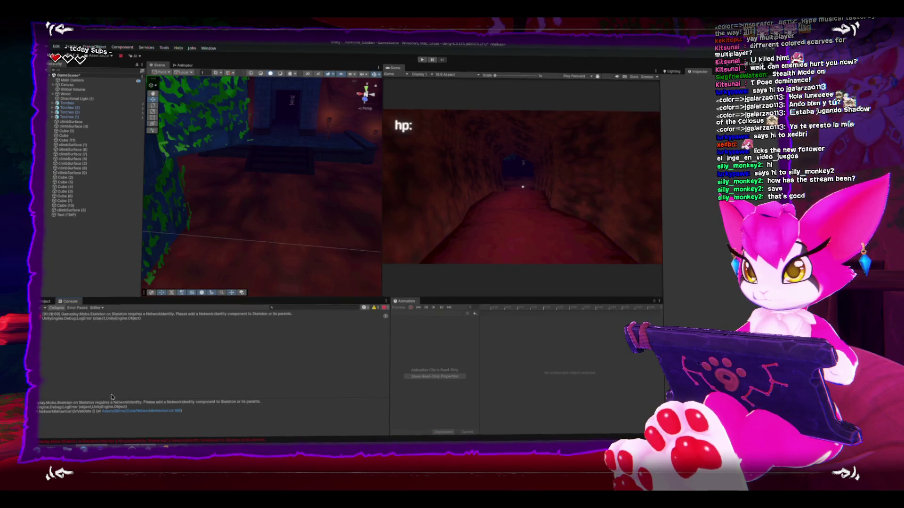
{"action": "left_click", "coordinate": [97, 321]}
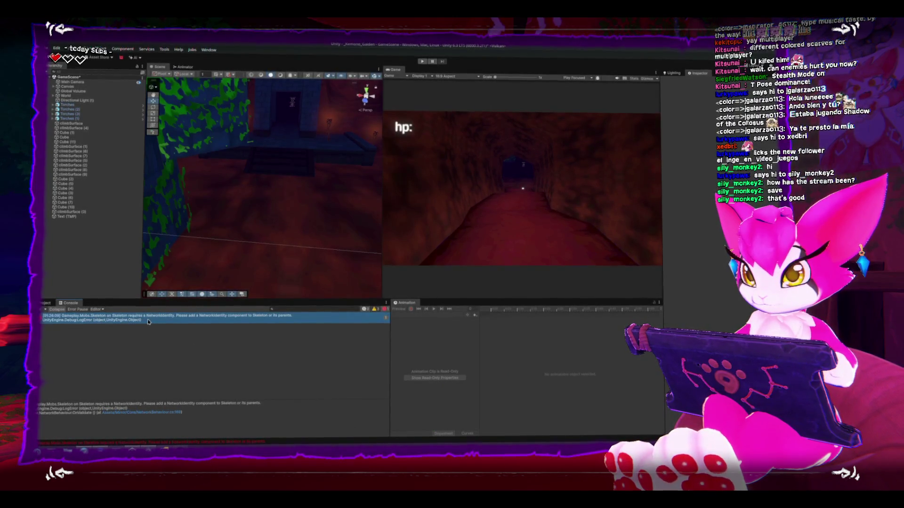
{"action": "left_click", "coordinate": [46, 303]}
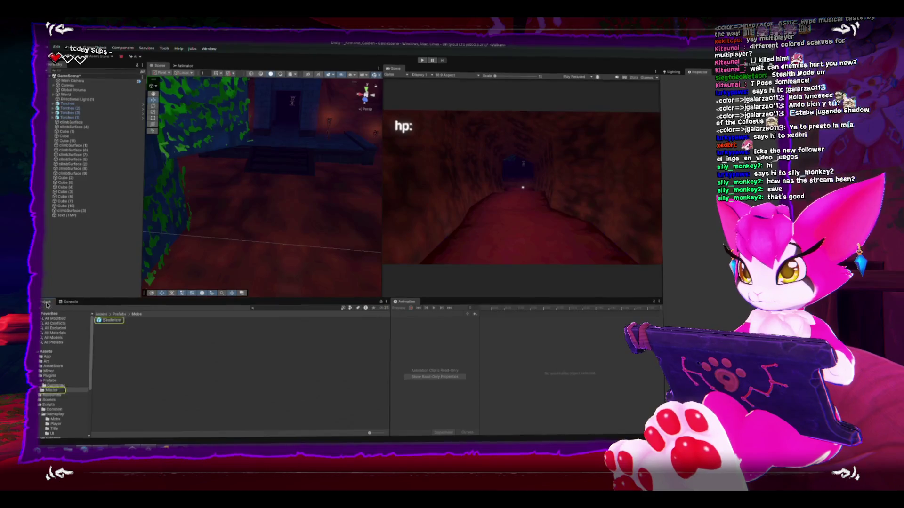
{"action": "mouse_move", "coordinate": [216, 228]}
{"action": "left_mouse_down"}
{"action": "mouse_move", "coordinate": [228, 174]}
{"action": "mouse_move", "coordinate": [218, 202]}
{"action": "left_mouse_up"}
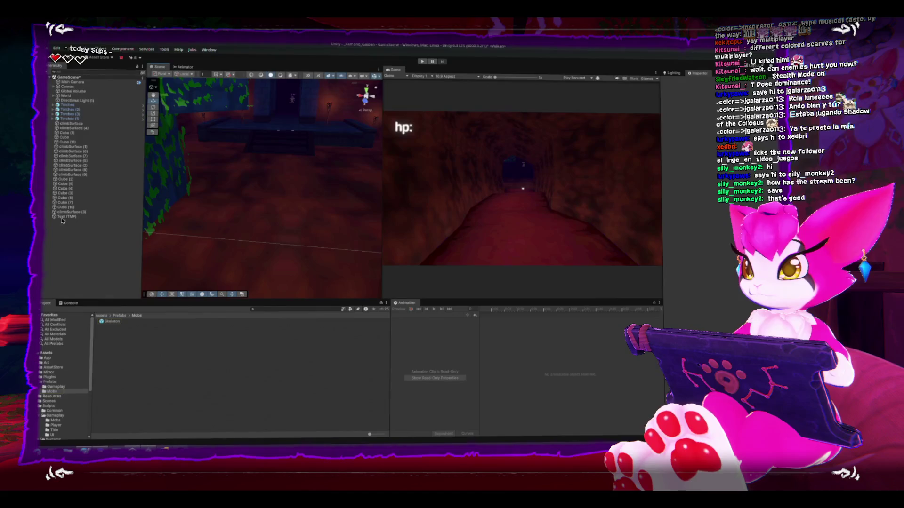
Step: Create an empty GameObject named Spawner and position it in the scene
{"action": "right_click", "coordinate": [75, 226]}
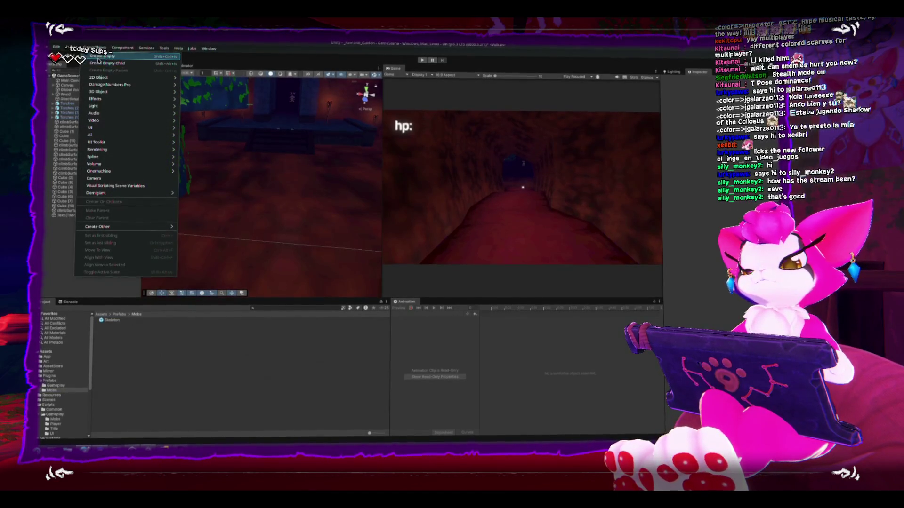
{"action": "left_click", "coordinate": [127, 186]}
{"action": "mouse_move", "coordinate": [266, 189]}
{"action": "left_mouse_down"}
{"action": "mouse_move", "coordinate": [243, 181]}
{"action": "mouse_move", "coordinate": [231, 162]}
{"action": "mouse_move", "coordinate": [240, 162]}
{"action": "left_mouse_up"}
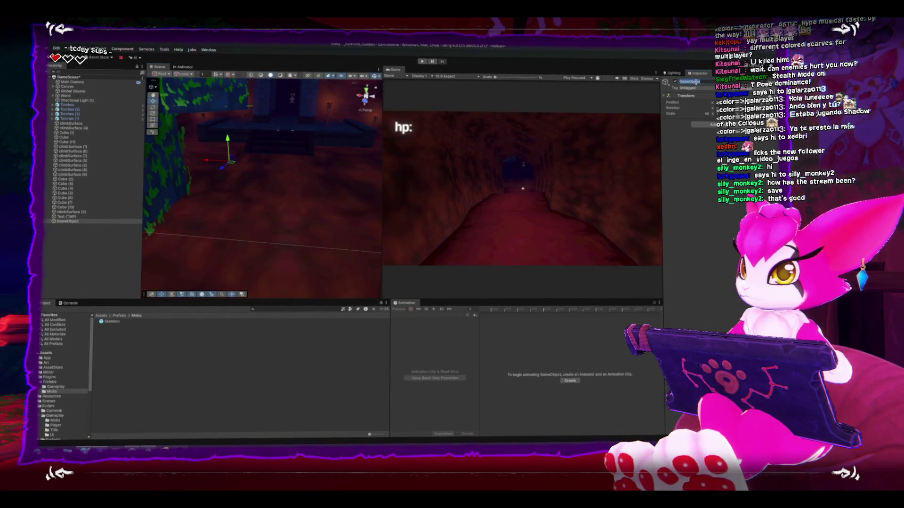
{"action": "key", "text": "Return"}
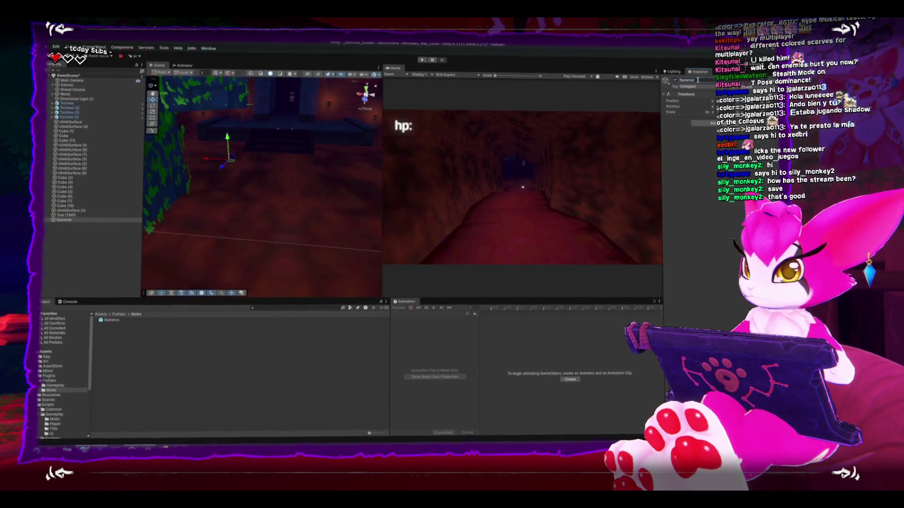
{"action": "left_click", "coordinate": [666, 83]}
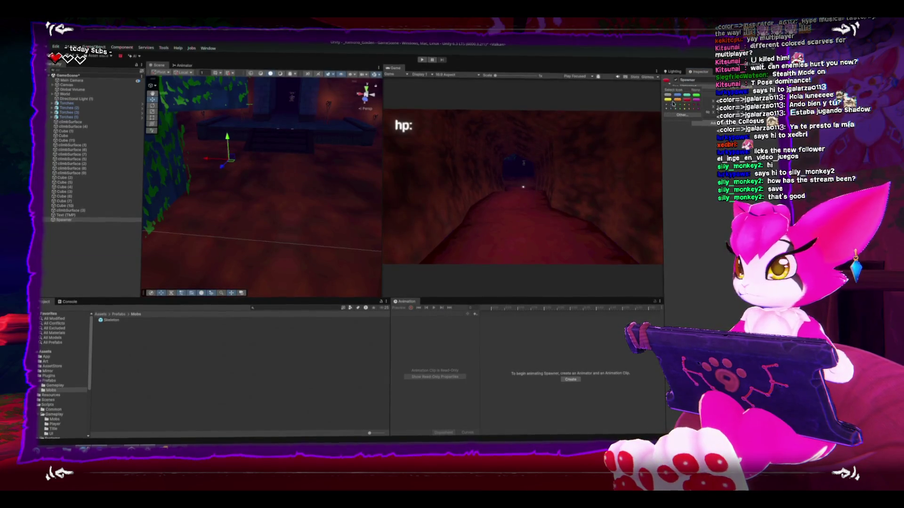
{"action": "left_click_drag", "start_coordinate": [277, 146], "coordinate": [284, 144]}
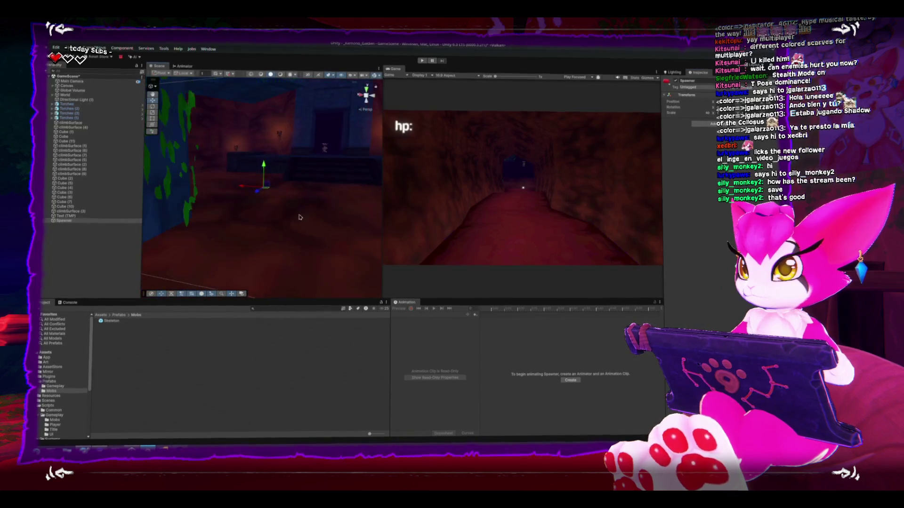
{"action": "left_click", "coordinate": [380, 75]}
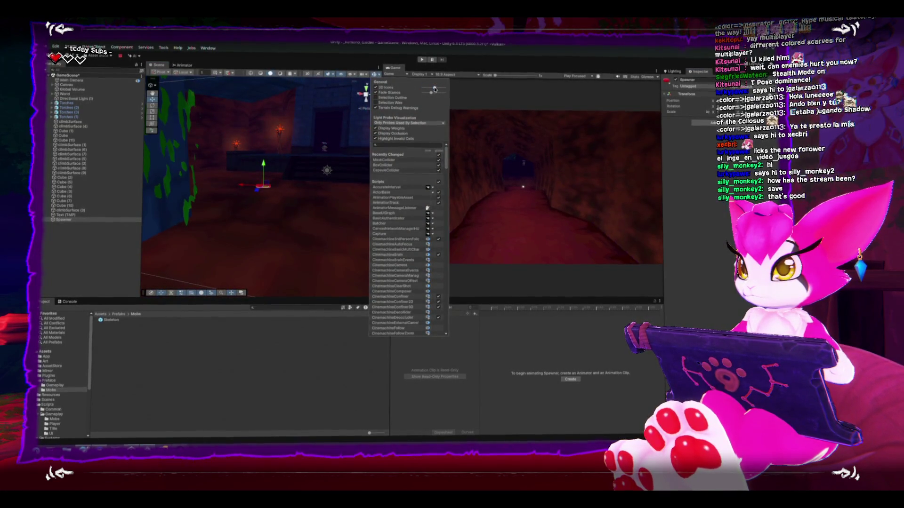
{"action": "left_click", "coordinate": [541, 141]}
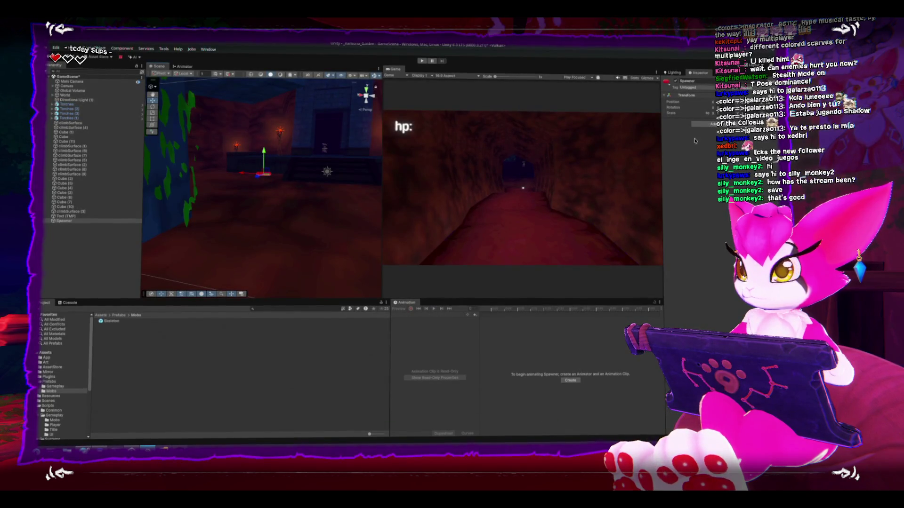
Step: Attach the Actor_Spawner script to Spawner and open it in the code editor
{"action": "left_click", "coordinate": [54, 418]}
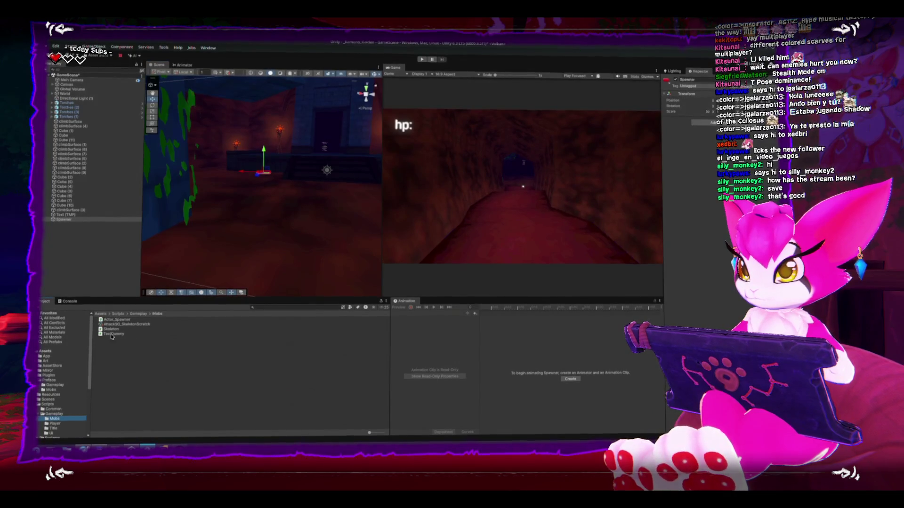
{"action": "left_click_drag", "start_coordinate": [115, 320], "coordinate": [147, 315]}
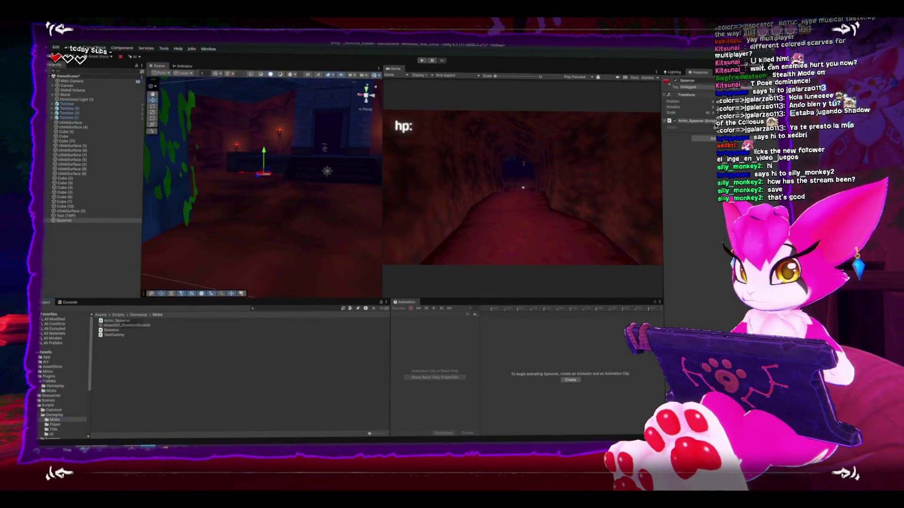
{"action": "double_click", "coordinate": [118, 320]}
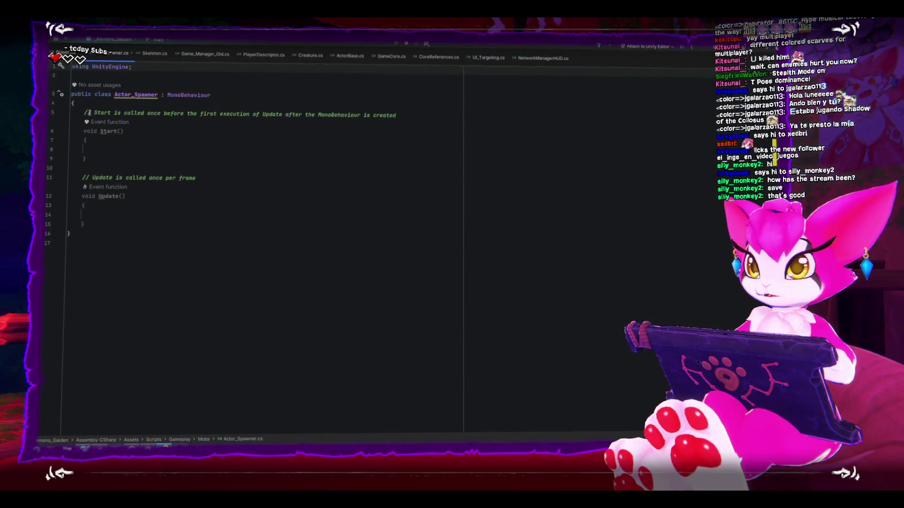
{"action": "double_click", "coordinate": [203, 94]}
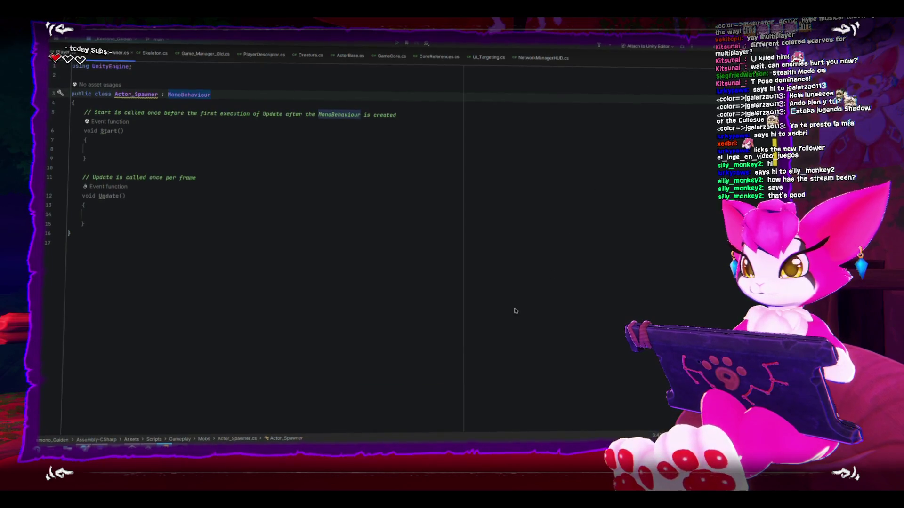
{"action": "left_click", "coordinate": [429, 305]}
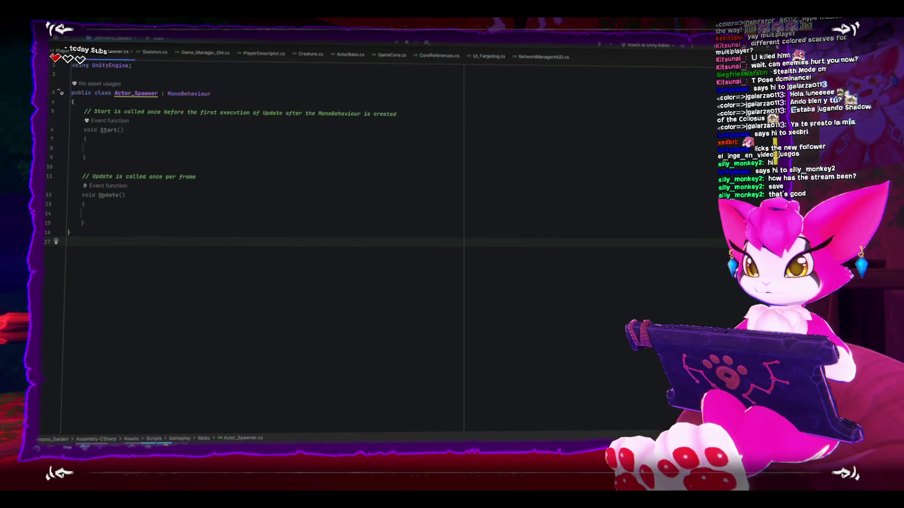
{"action": "key", "text": "alt+Tab"}
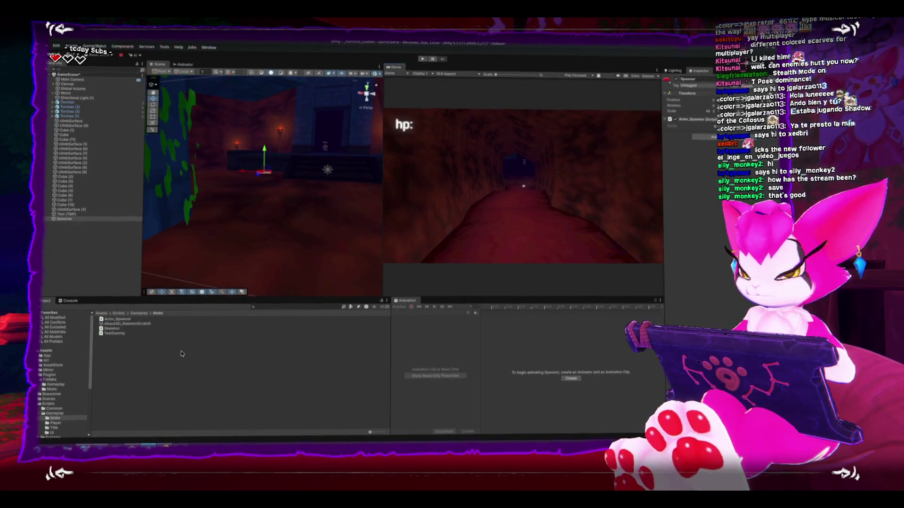
Step: Add a Network Identity to Spawner and glance at Actor_Spawner.cs in Rider
{"action": "left_click", "coordinate": [706, 180]}
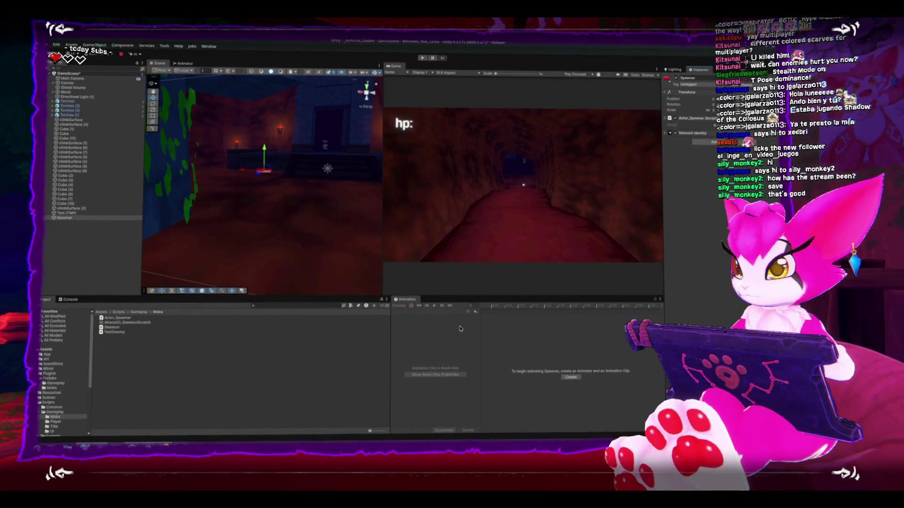
{"action": "key", "text": "alt+Tab"}
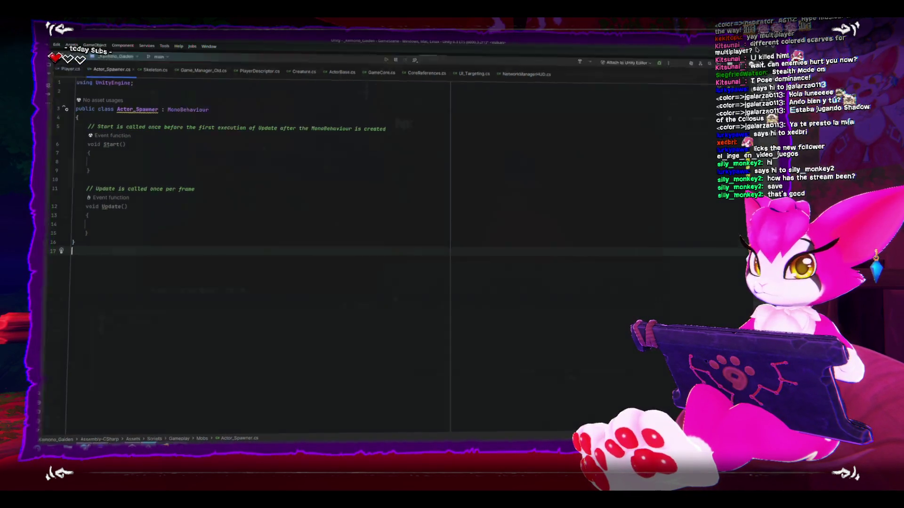
{"action": "key", "text": "alt+Tab"}
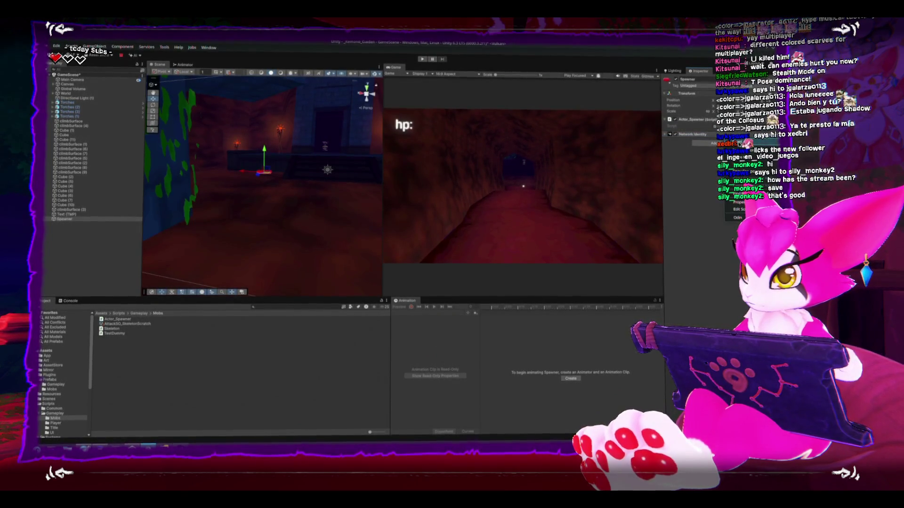
Step: Select the Spawner object in the Hierarchy and delete it
{"action": "left_click", "coordinate": [69, 210]}
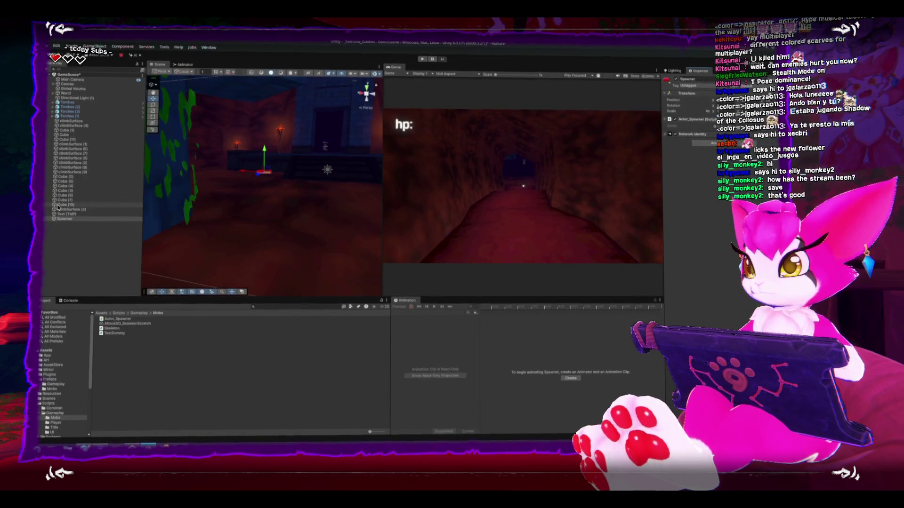
{"action": "left_click", "coordinate": [67, 217]}
{"action": "key", "text": "Delete"}
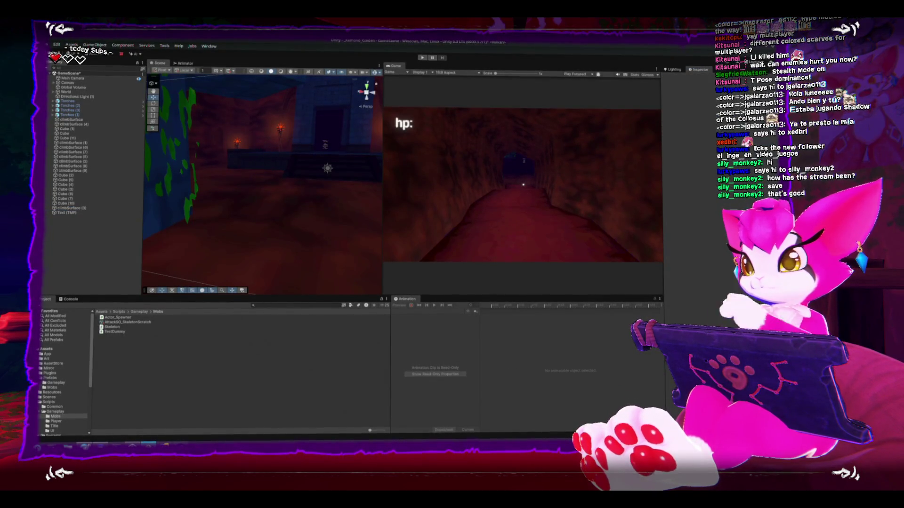
Step: Drag the Skeleton prefab from Prefabs/Mobs into the Scene view
{"action": "left_click", "coordinate": [56, 384]}
{"action": "left_click", "coordinate": [52, 394]}
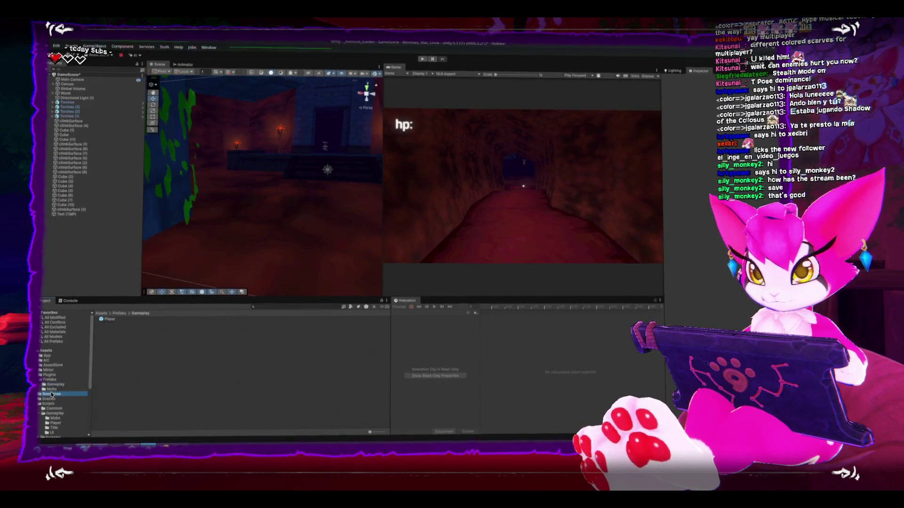
{"action": "left_click", "coordinate": [45, 389]}
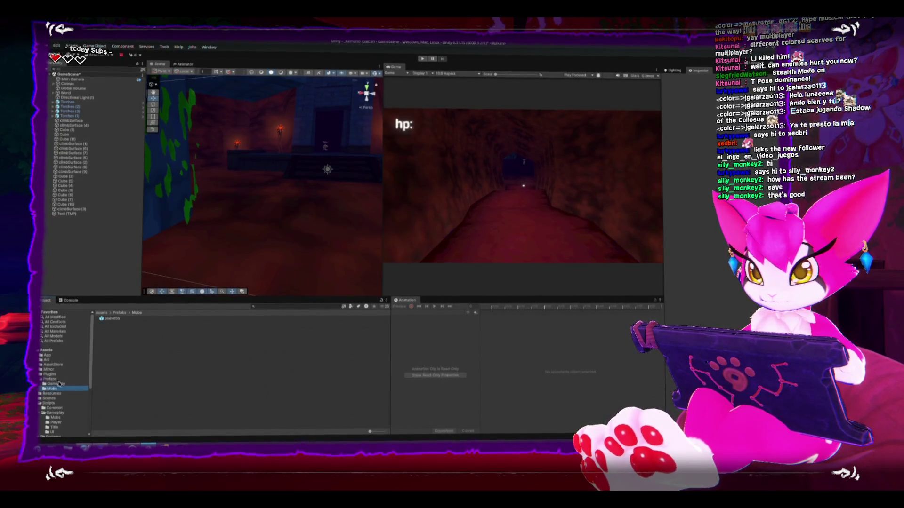
{"action": "mouse_move", "coordinate": [112, 317]}
{"action": "left_mouse_down"}
{"action": "mouse_move", "coordinate": [276, 174]}
{"action": "mouse_move", "coordinate": [244, 176]}
{"action": "mouse_move", "coordinate": [248, 183]}
{"action": "left_mouse_up"}
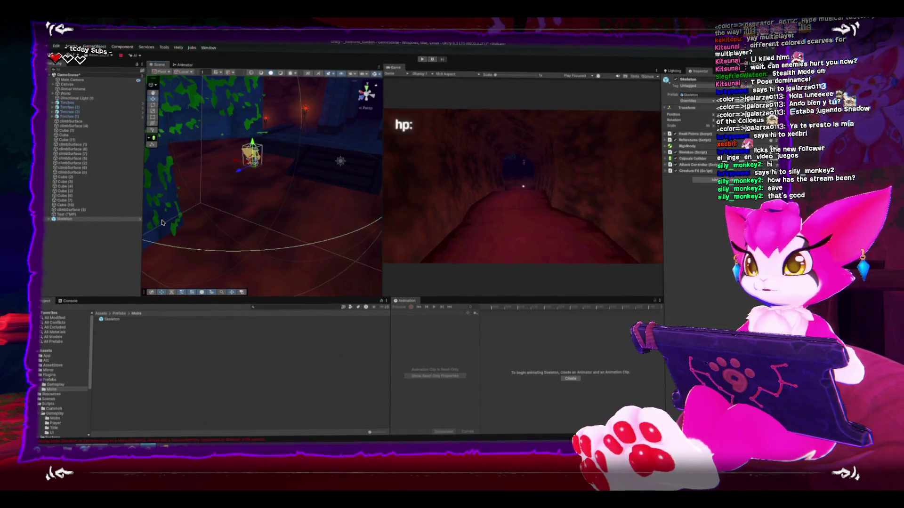
Step: Add Network Identity and Network Rigidbody (Reliable) to the Skeleton, ordered one after the other
{"action": "left_click", "coordinate": [112, 318]}
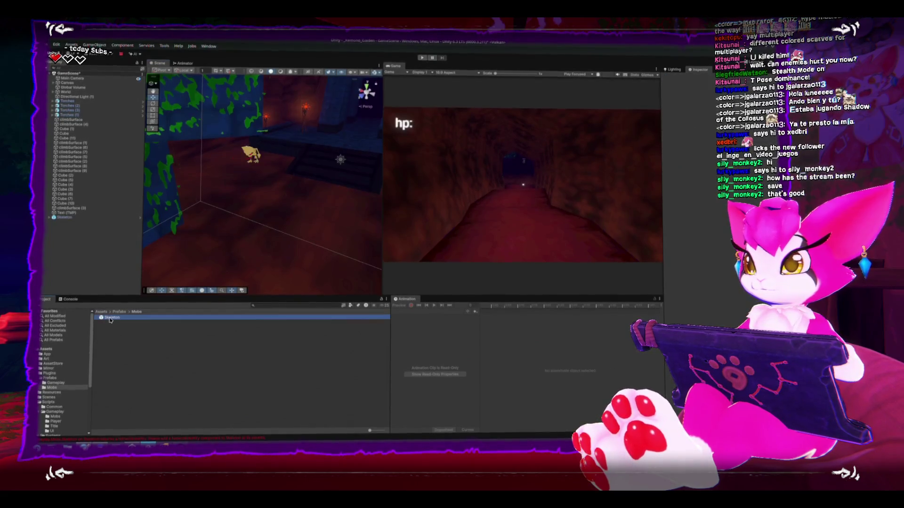
{"action": "left_click", "coordinate": [55, 219]}
{"action": "left_click", "coordinate": [710, 180]}
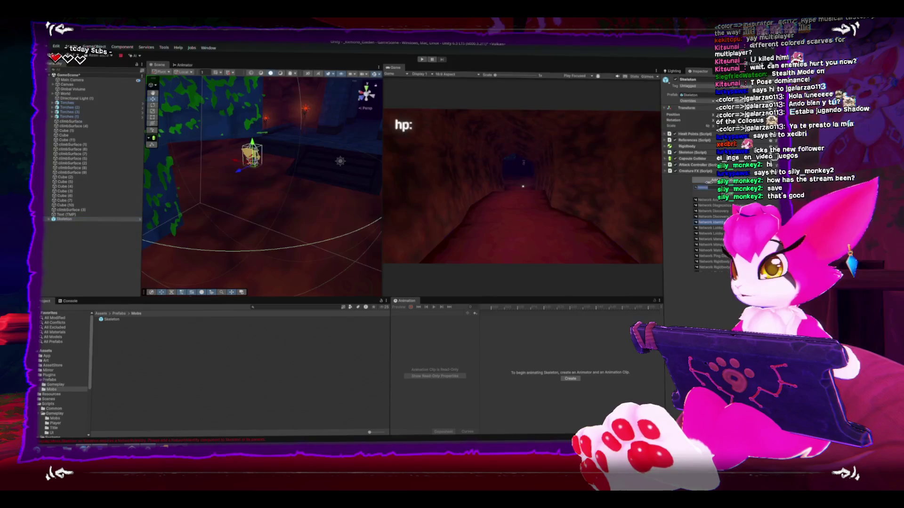
{"action": "left_click", "coordinate": [720, 222]}
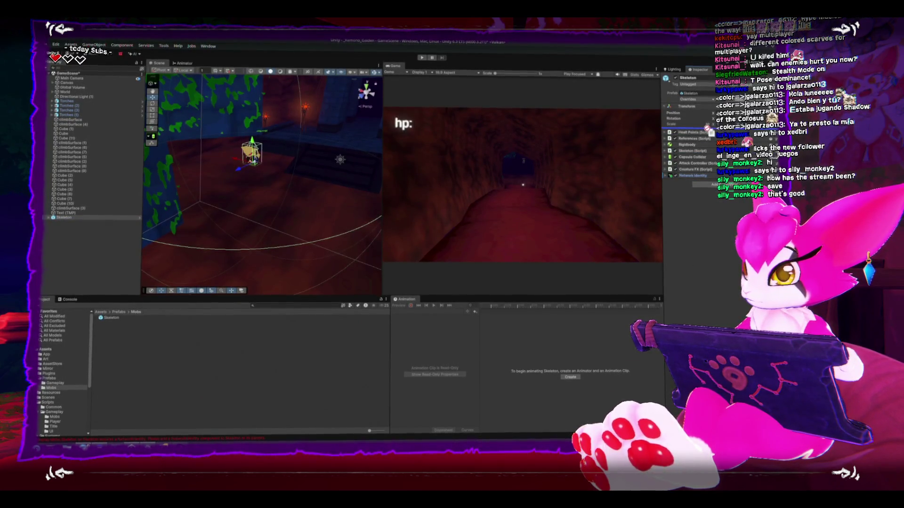
{"action": "left_click", "coordinate": [709, 185]}
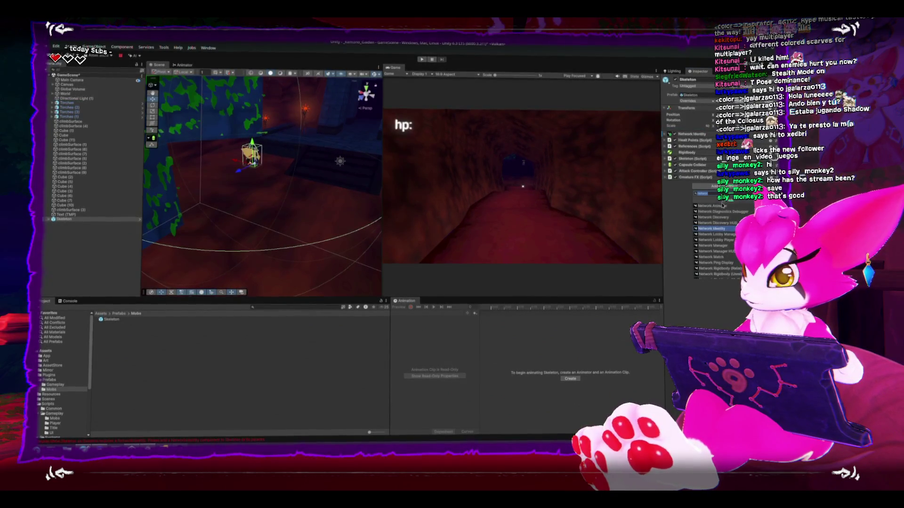
{"action": "left_click", "coordinate": [717, 268]}
{"action": "left_click_drag", "start_coordinate": [711, 171], "coordinate": [696, 138]}
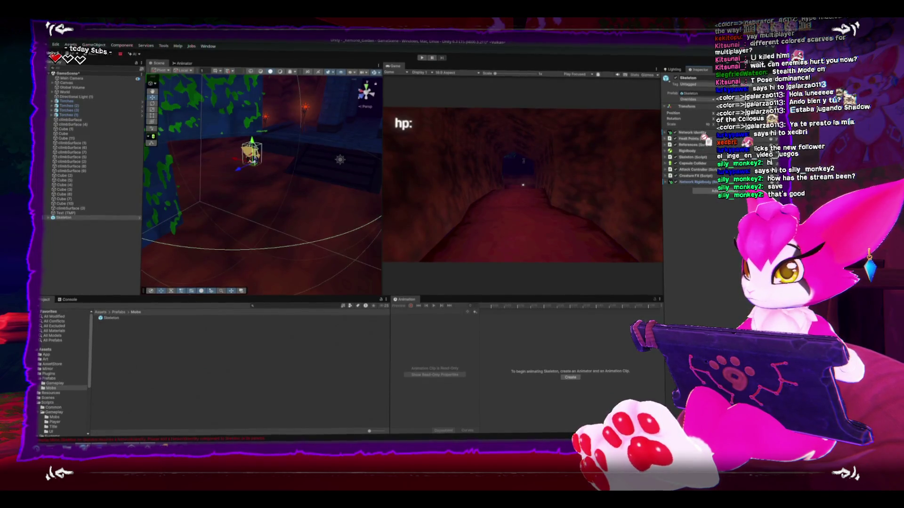
Step: Add a Network Animator to the Skeleton and review its settings and prefab overrides
{"action": "left_click", "coordinate": [716, 192]}
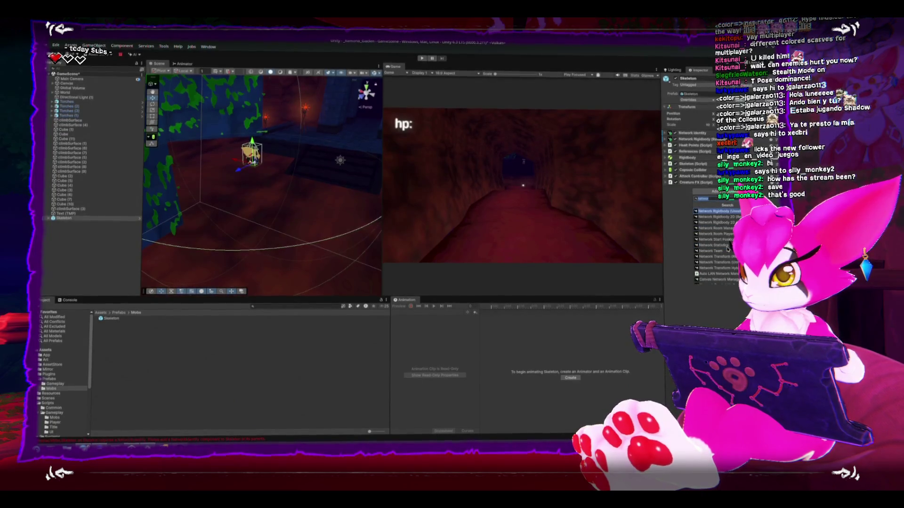
{"action": "scroll", "coordinate": [727, 248], "scroll_direction": "up", "scroll_amount": 5}
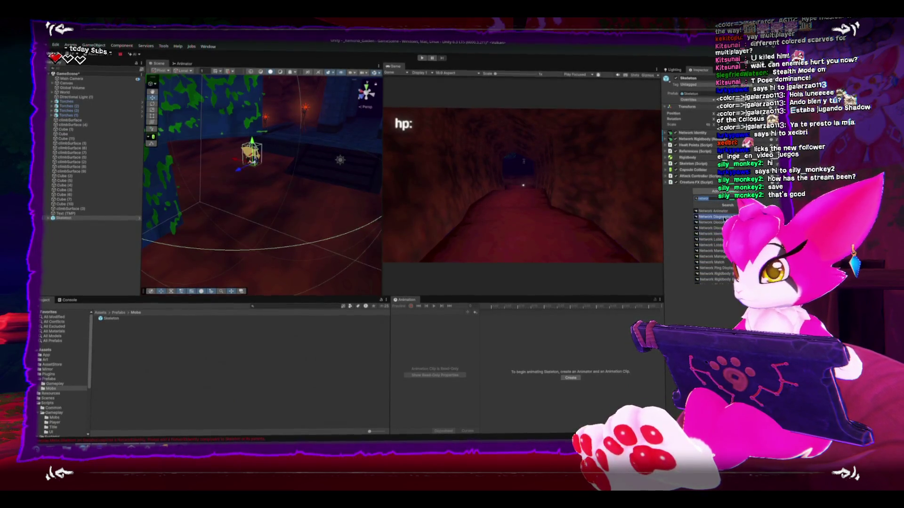
{"action": "left_click", "coordinate": [712, 211]}
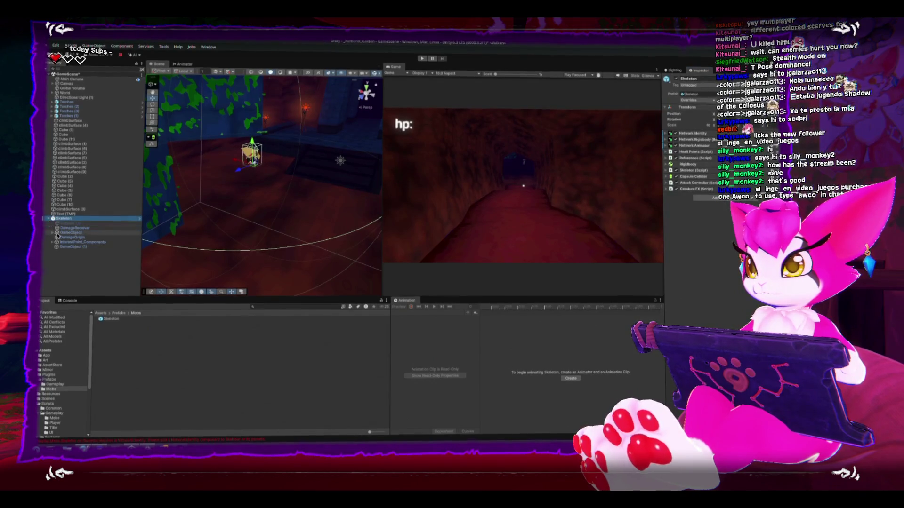
{"action": "left_click", "coordinate": [56, 234]}
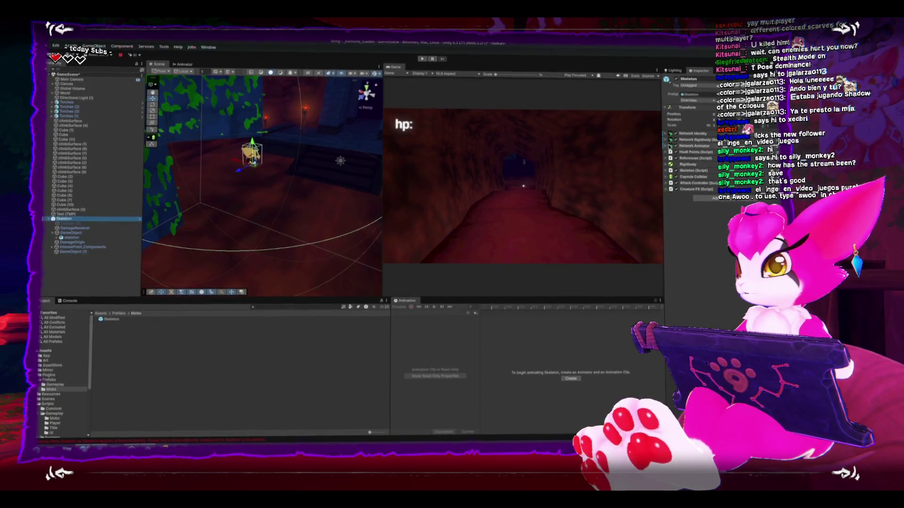
{"action": "left_click", "coordinate": [708, 146]}
{"action": "left_click", "coordinate": [64, 219]}
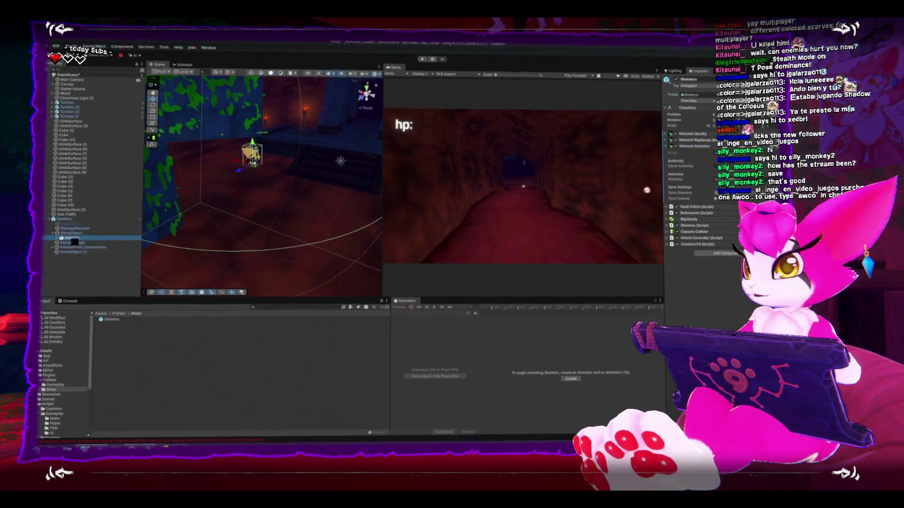
{"action": "left_click", "coordinate": [701, 103]}
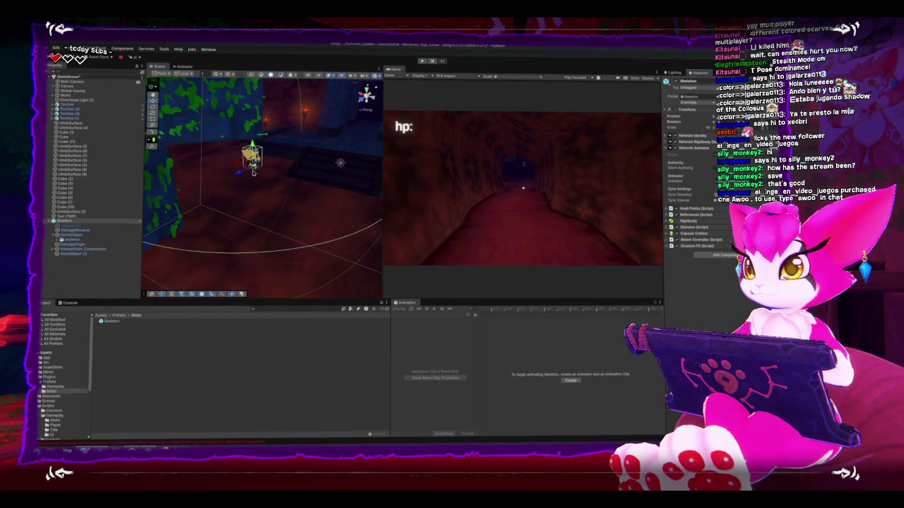
Step: Shift the Skeleton slightly left, frame it, and expand its Skeleton script fields
{"action": "left_click_drag", "start_coordinate": [253, 173], "coordinate": [244, 170]}
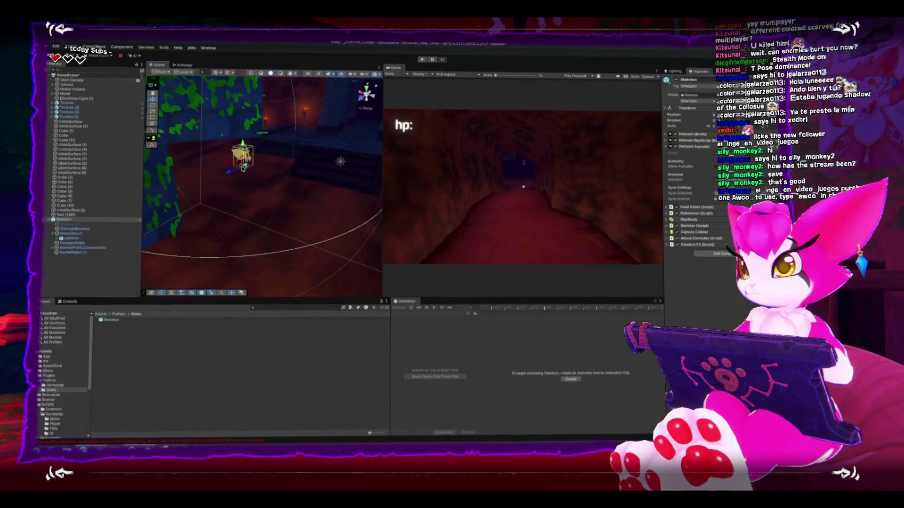
{"action": "key", "text": "f"}
{"action": "scroll", "coordinate": [257, 112], "scroll_direction": "down", "scroll_amount": 5}
{"action": "left_click_drag", "start_coordinate": [257, 112], "coordinate": [498, 219]}
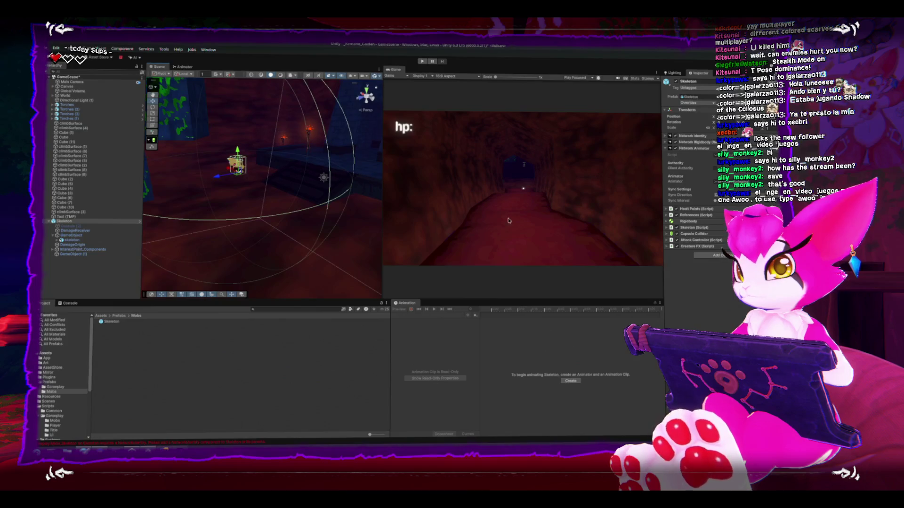
{"action": "left_click", "coordinate": [668, 227]}
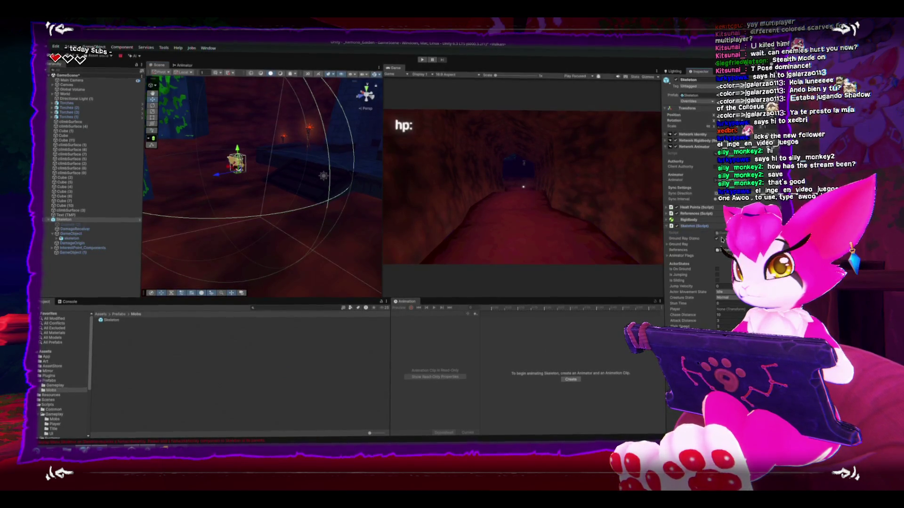
Step: Review Skeleton.cs in Rider and insert blank lines above the idle distance check
{"action": "key", "text": "alt+Tab"}
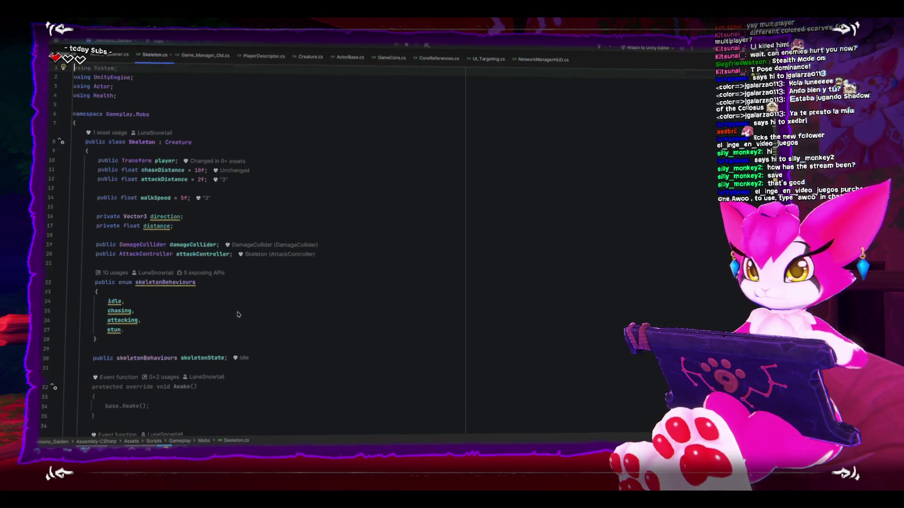
{"action": "scroll", "coordinate": [239, 315], "scroll_direction": "down", "scroll_amount": 10}
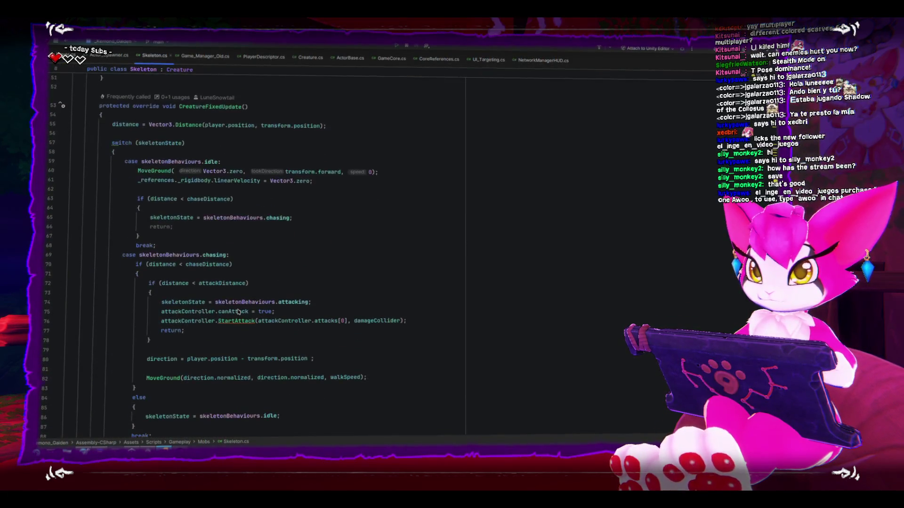
{"action": "mouse_move", "coordinate": [238, 311]}
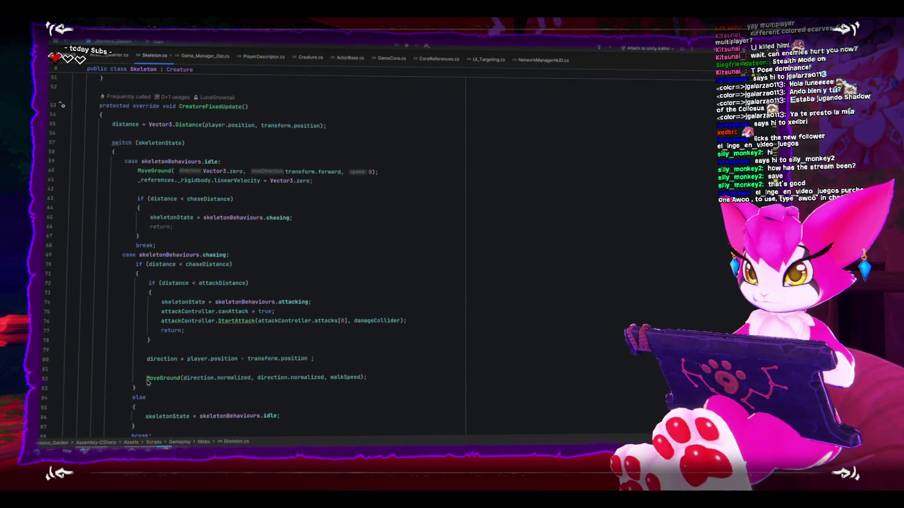
{"action": "left_click_drag", "start_coordinate": [145, 377], "coordinate": [397, 374]}
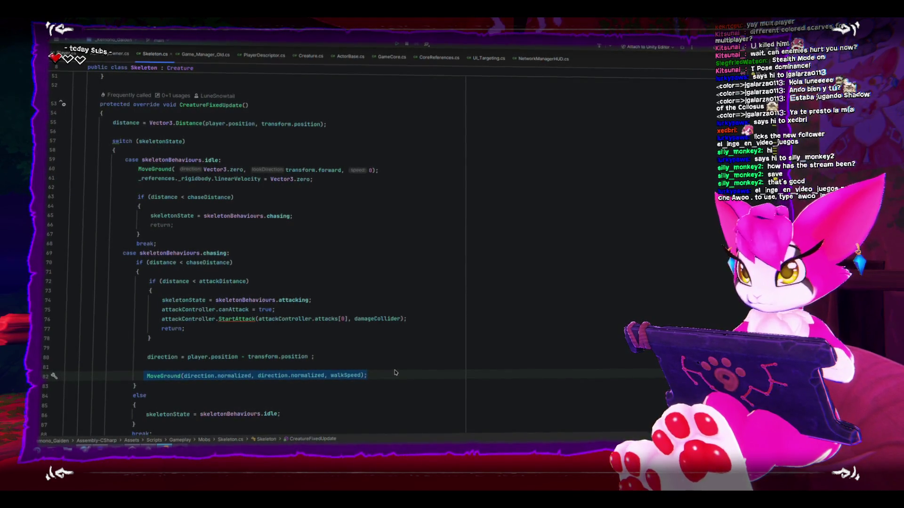
{"action": "left_click", "coordinate": [376, 220]}
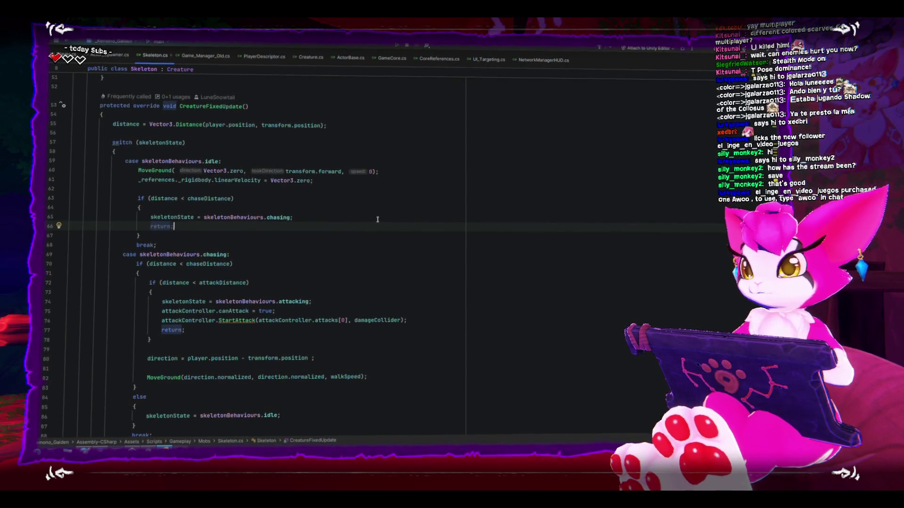
{"action": "key", "text": "Up"}
{"action": "key", "text": "Up"}
{"action": "key", "text": "Up"}
{"action": "key", "text": "Return"}
{"action": "key", "text": "Return"}
{"action": "key", "text": "Up"}
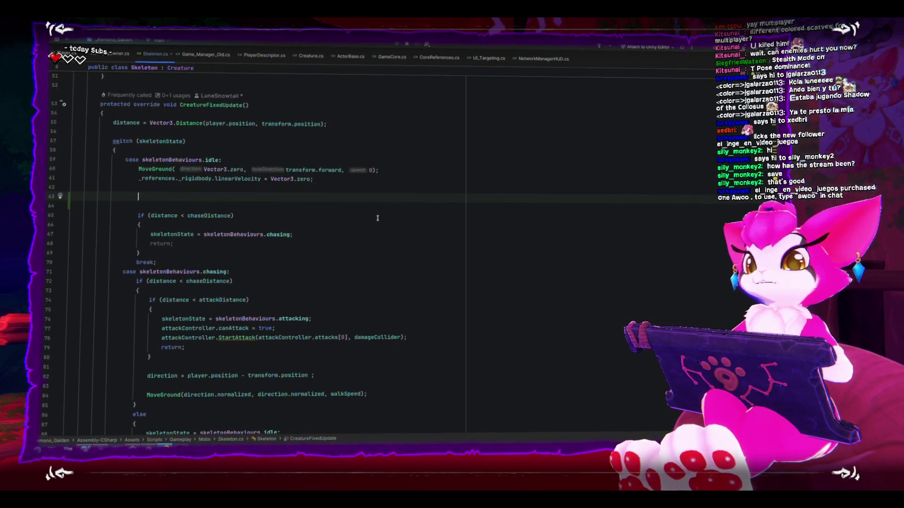
Step: On line 60, replace Vector3.zero with transform.forward and change MoveGround's speed from 0 to 1
{"action": "left_click", "coordinate": [205, 170]}
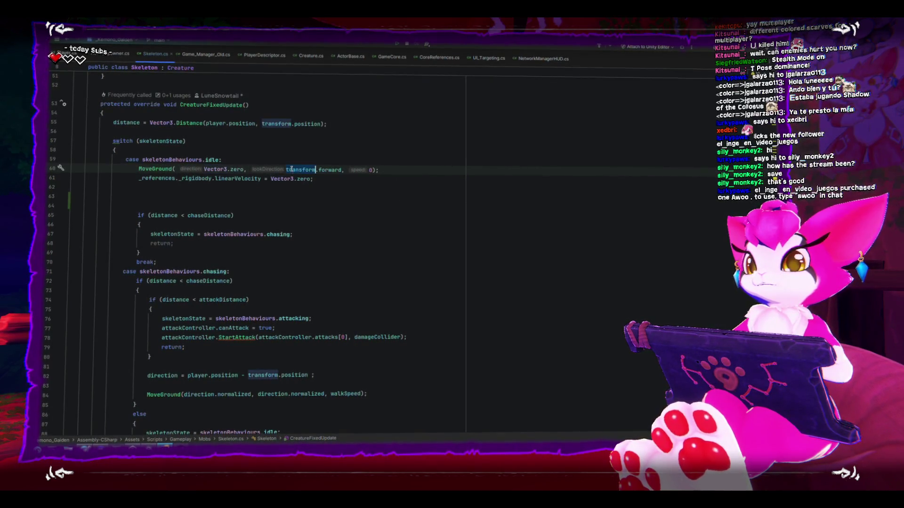
{"action": "left_click_drag", "start_coordinate": [312, 170], "coordinate": [286, 171]}
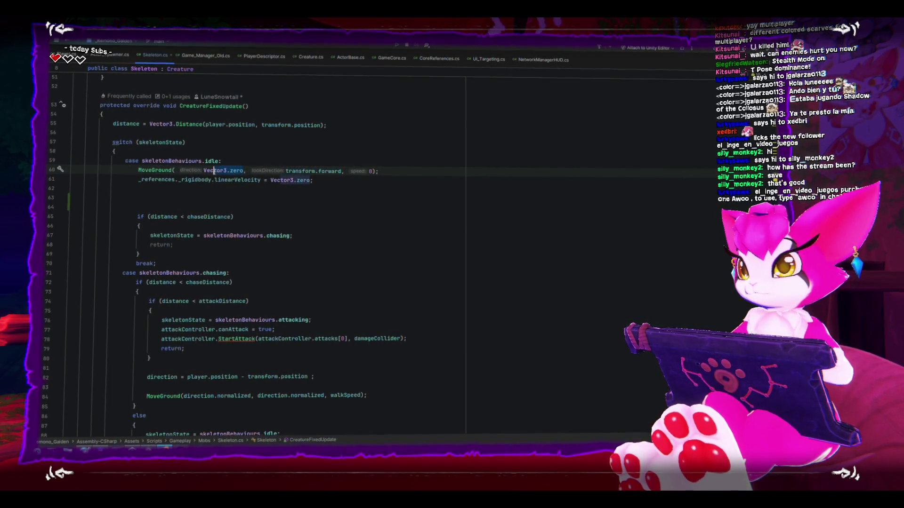
{"action": "type", "text": "transform.forward"}
{"action": "left_click", "coordinate": [385, 169]}
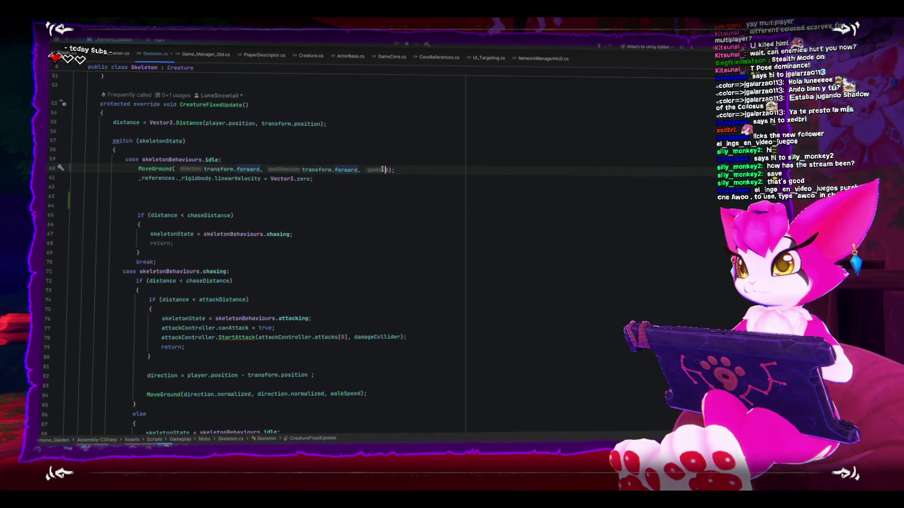
{"action": "key", "text": "Delete"}
{"action": "type", "text": "1"}
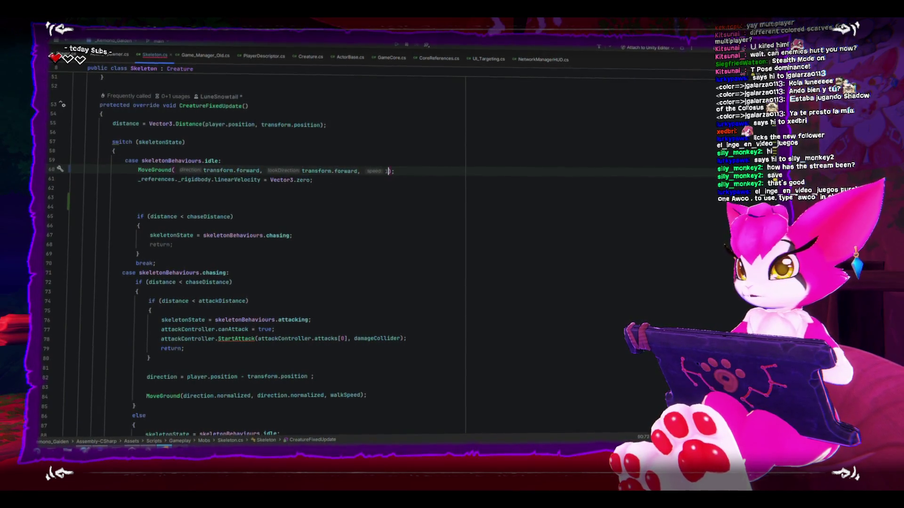
Step: Save Skeleton.cs, dismiss the exit confirmation, and return to Unity
{"action": "left_click", "coordinate": [446, 229]}
{"action": "key", "text": "ctrl+s"}
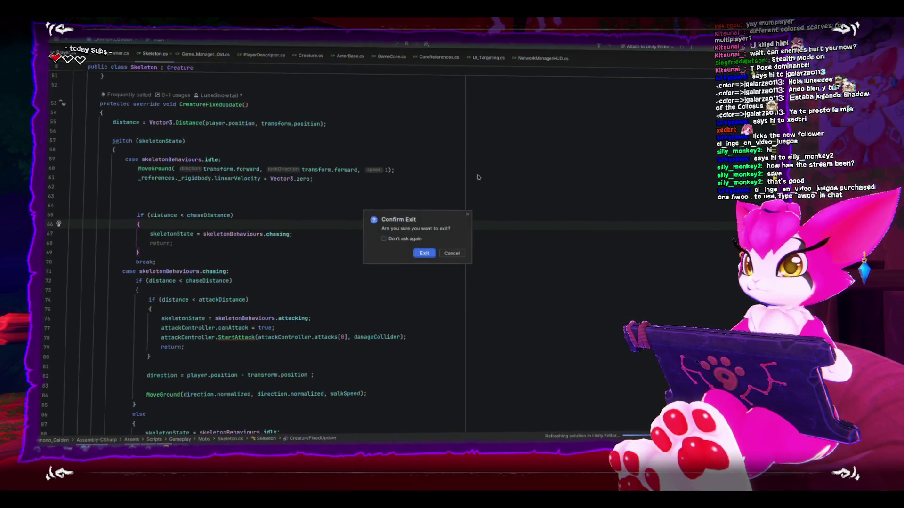
{"action": "left_click", "coordinate": [453, 252]}
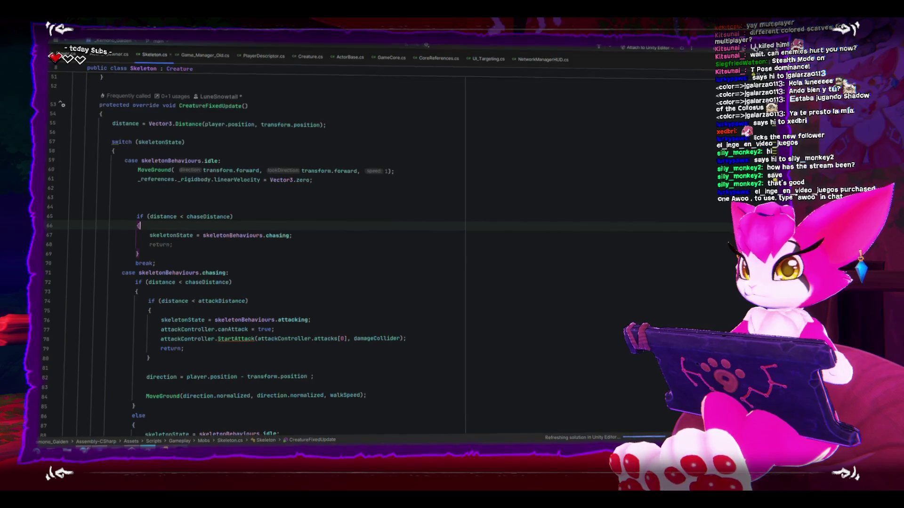
{"action": "key", "text": "alt+Tab"}
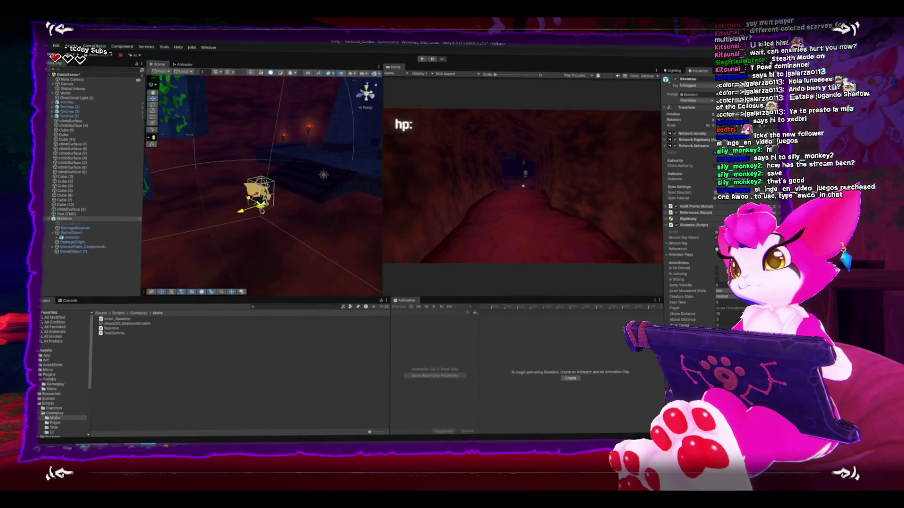
Step: Centre the Skeleton in the Scene view and run GameScene in play mode
{"action": "left_click_drag", "start_coordinate": [310, 175], "coordinate": [224, 160]}
{"action": "left_click", "coordinate": [422, 60]}
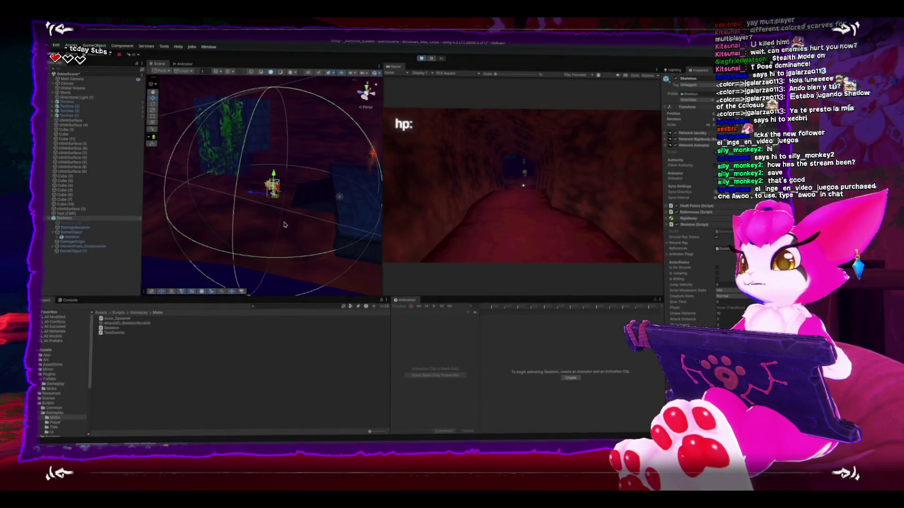
{"action": "scroll", "coordinate": [271, 215], "scroll_direction": "up", "scroll_amount": 2}
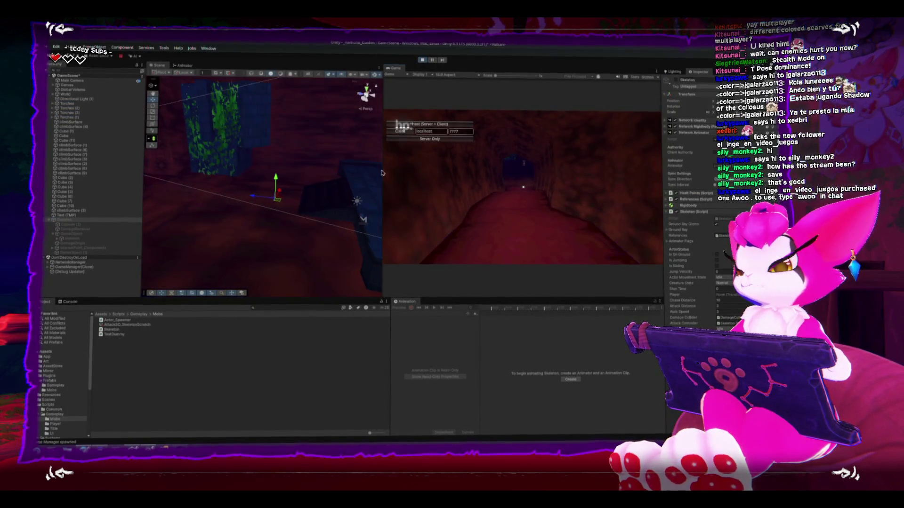
Step: Host a game, walk the player along the cave path, then stop play mode
{"action": "left_click", "coordinate": [429, 124]}
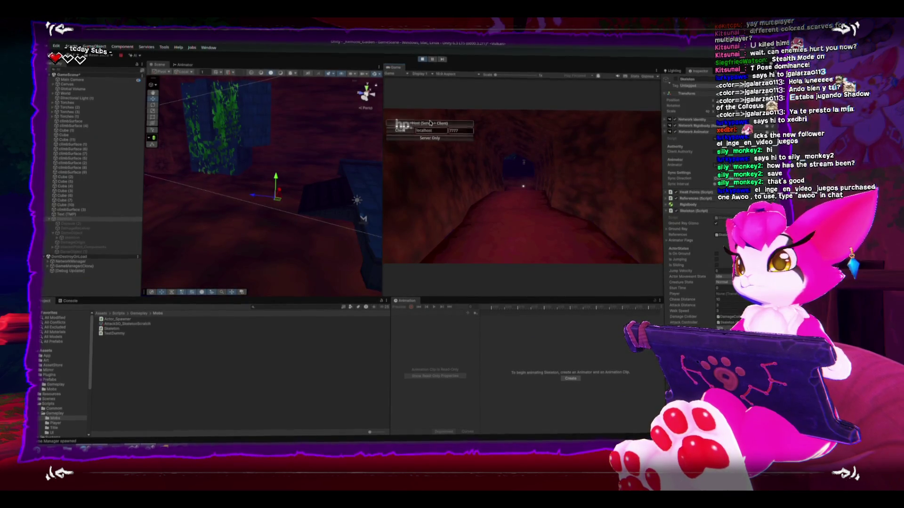
{"action": "key", "text": "Escape"}
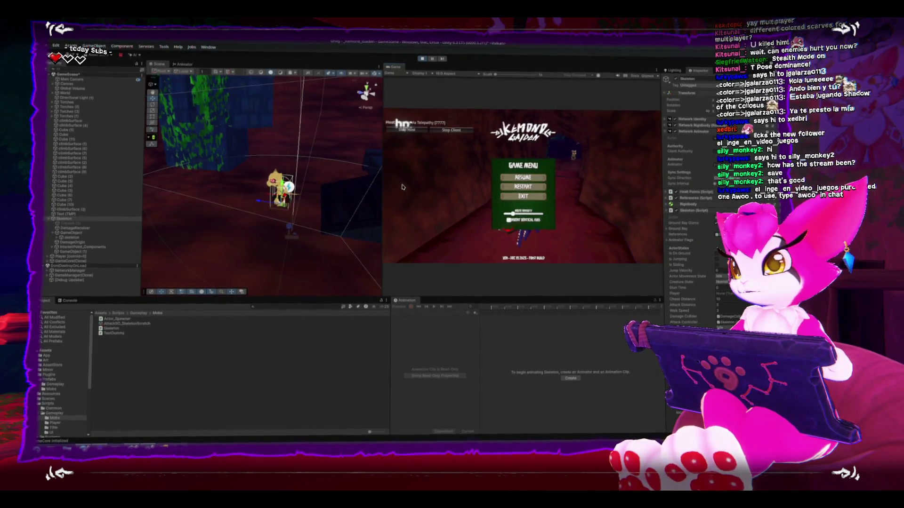
{"action": "key", "text": "Escape"}
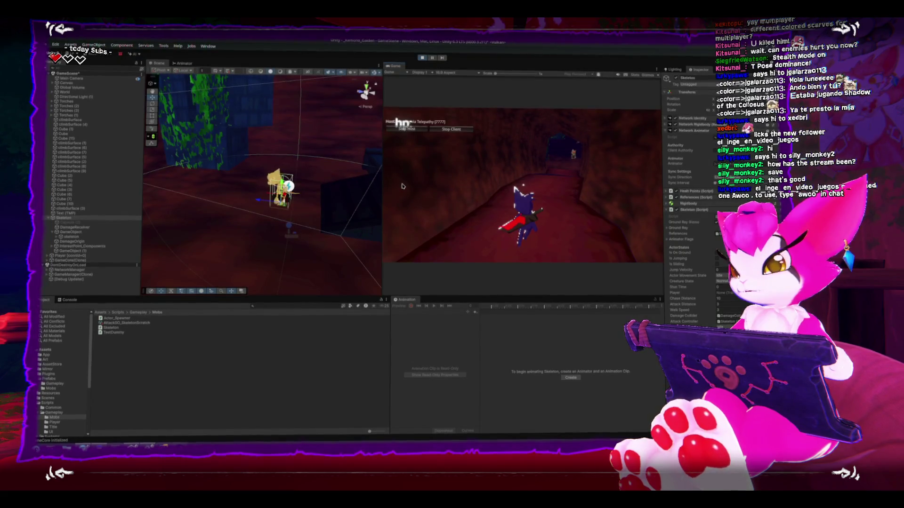
{"action": "key", "text": "w"}
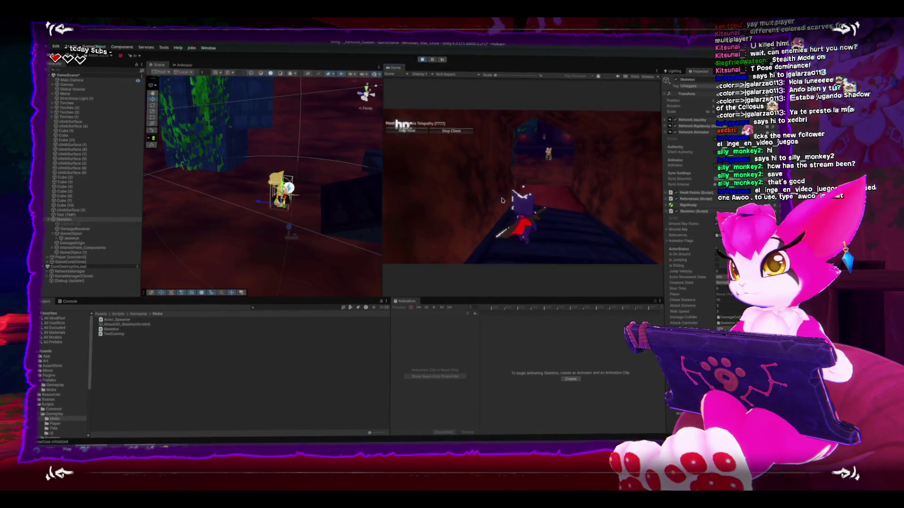
{"action": "key", "text": "Escape"}
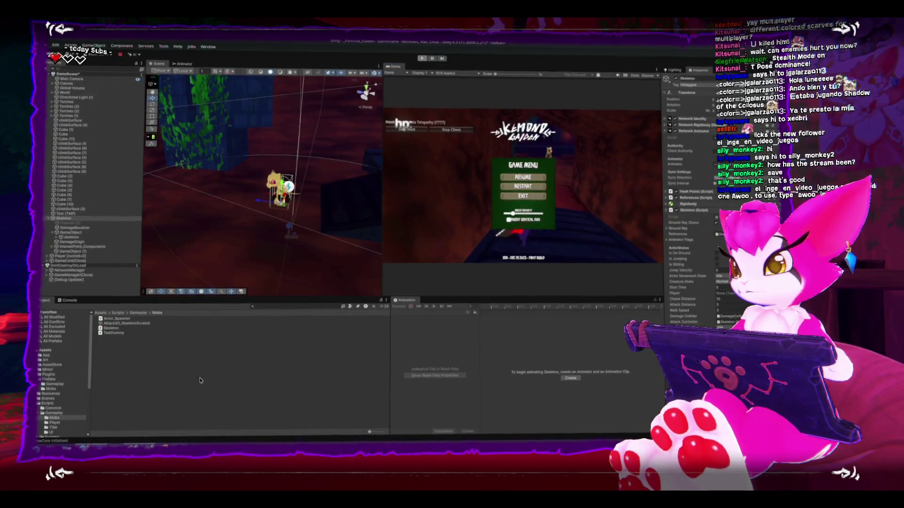
{"action": "key", "text": "ctrl+p"}
{"action": "key", "text": "alt+Tab"}
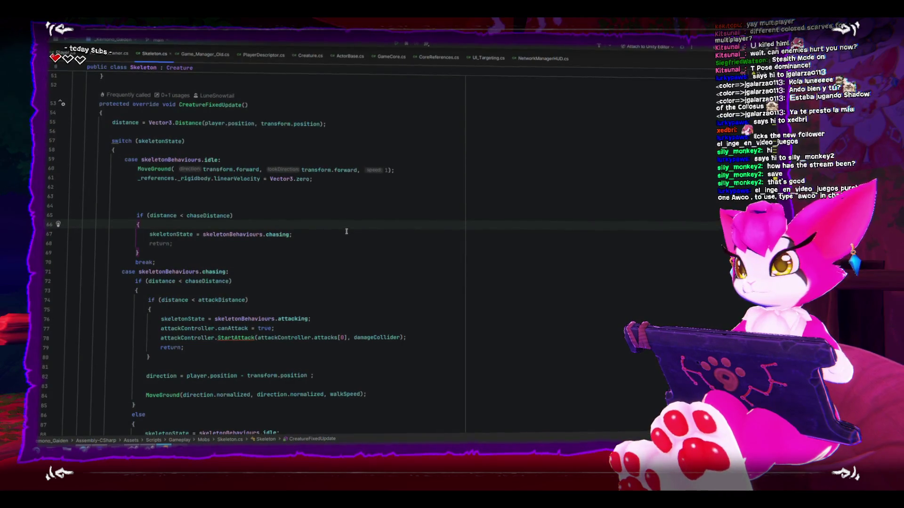
Step: Add // before the distance calculation on line 55 and the player assignment in Start on line 44
{"action": "scroll", "coordinate": [347, 231], "scroll_direction": "up", "scroll_amount": 3}
{"action": "left_click", "coordinate": [242, 239]}
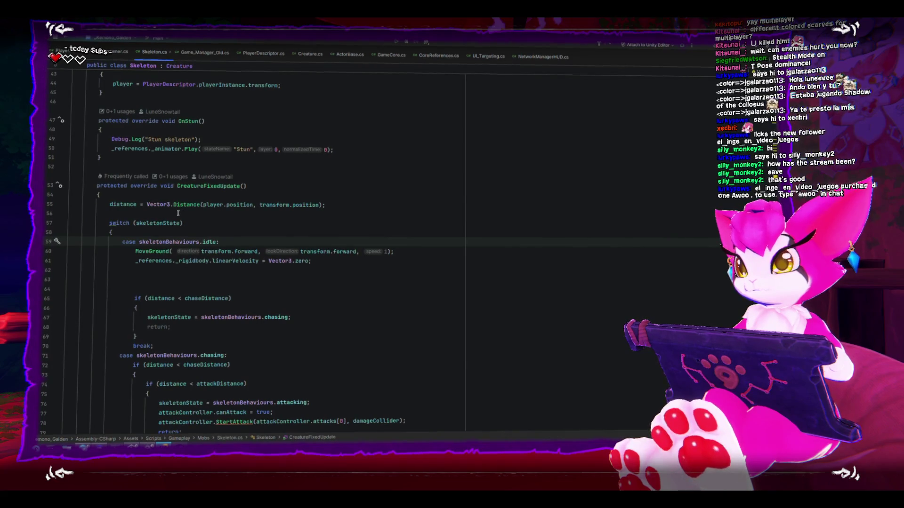
{"action": "left_click", "coordinate": [109, 206]}
{"action": "type", "text": "//"}
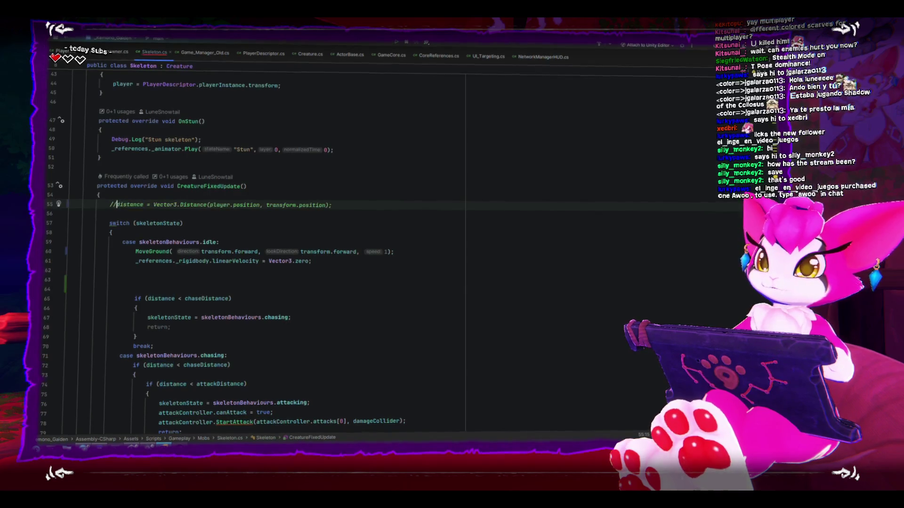
{"action": "scroll", "coordinate": [305, 179], "scroll_direction": "up", "scroll_amount": 4}
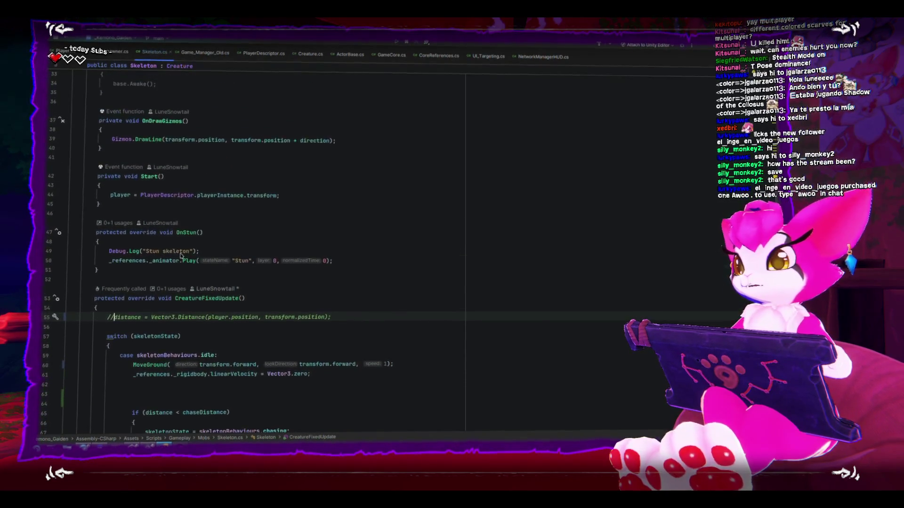
{"action": "left_click", "coordinate": [110, 197]}
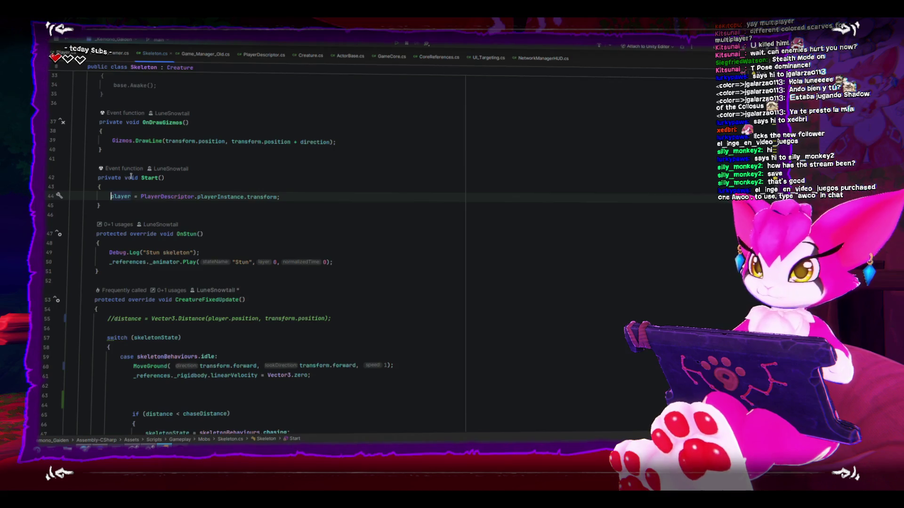
{"action": "type", "text": "//"}
{"action": "scroll", "coordinate": [185, 194], "scroll_direction": "up", "scroll_amount": 8}
{"action": "scroll", "coordinate": [185, 194], "scroll_direction": "down", "scroll_amount": 7}
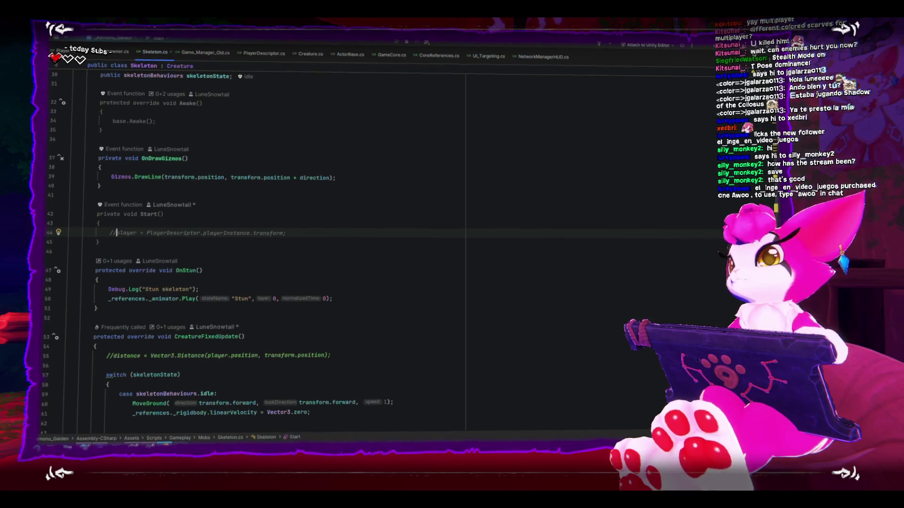
{"action": "key", "text": "alt+Tab"}
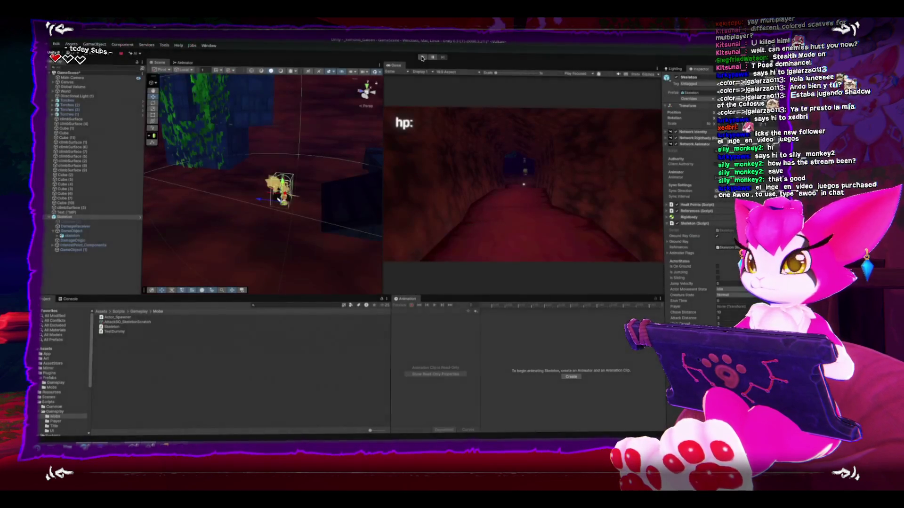
Step: Play as Host (Server + Client), move the player, and orbit the Scene view toward the skeleton
{"action": "left_click", "coordinate": [423, 58]}
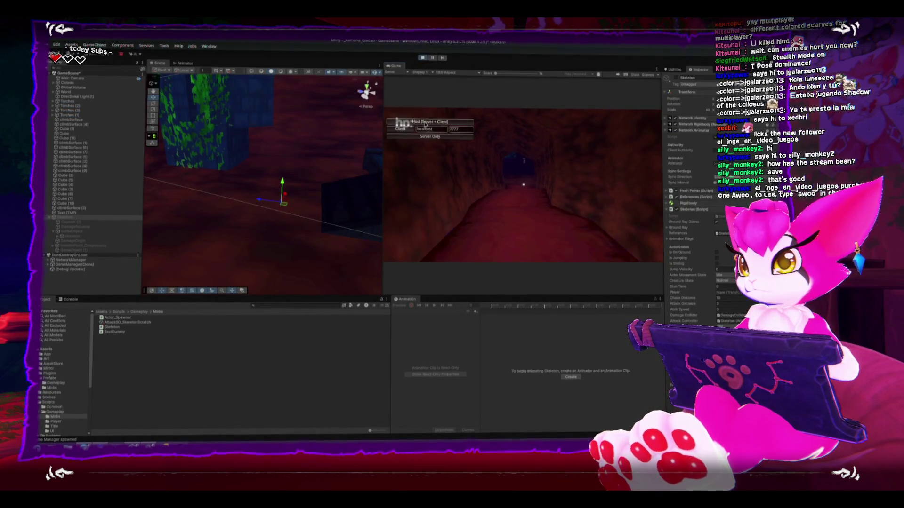
{"action": "left_click", "coordinate": [425, 124]}
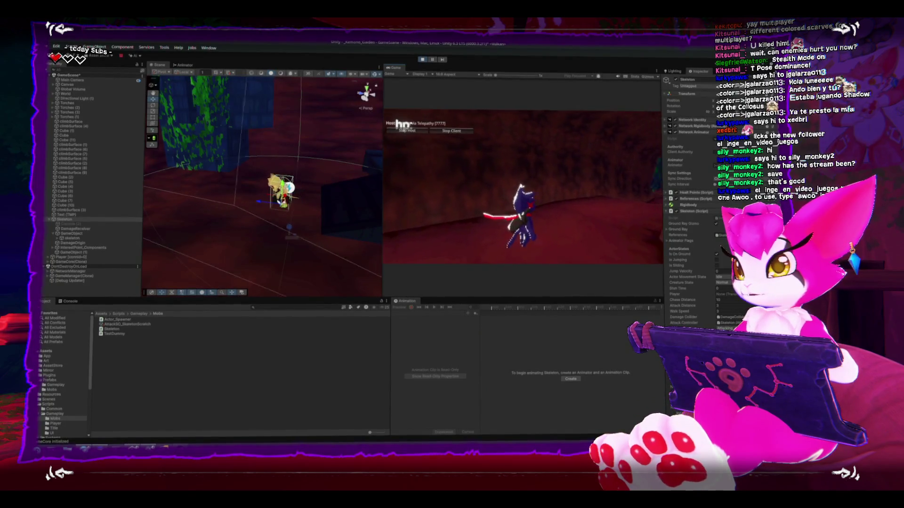
{"action": "key", "text": "Escape"}
{"action": "left_click_drag", "start_coordinate": [370, 181], "coordinate": [334, 189]}
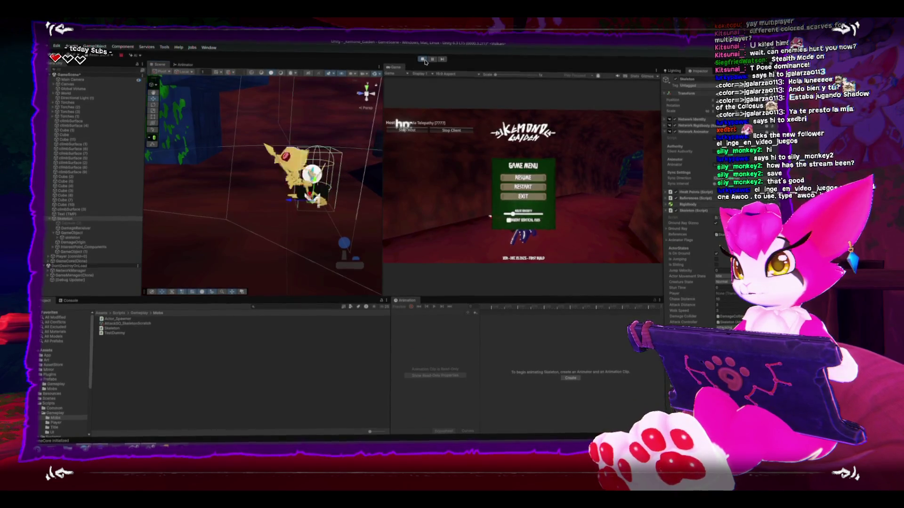
{"action": "key", "text": "alt+Tab"}
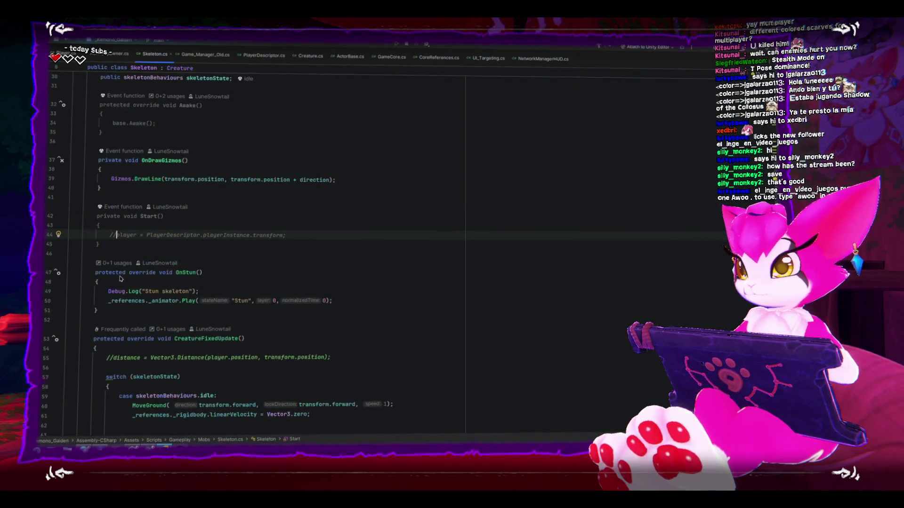
Step: Wrap the idle case's if (distance < chaseDistance) block between /* and */
{"action": "scroll", "coordinate": [113, 311], "scroll_direction": "down", "scroll_amount": 5}
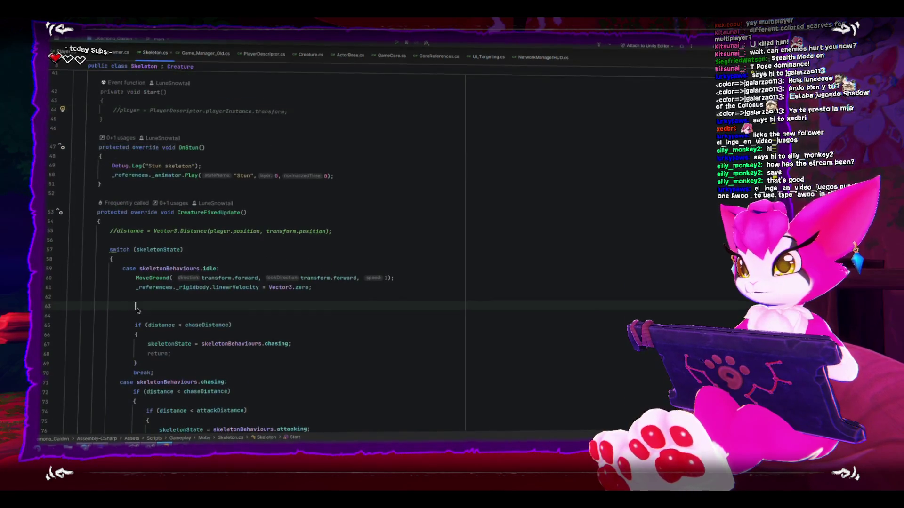
{"action": "left_click", "coordinate": [161, 319]}
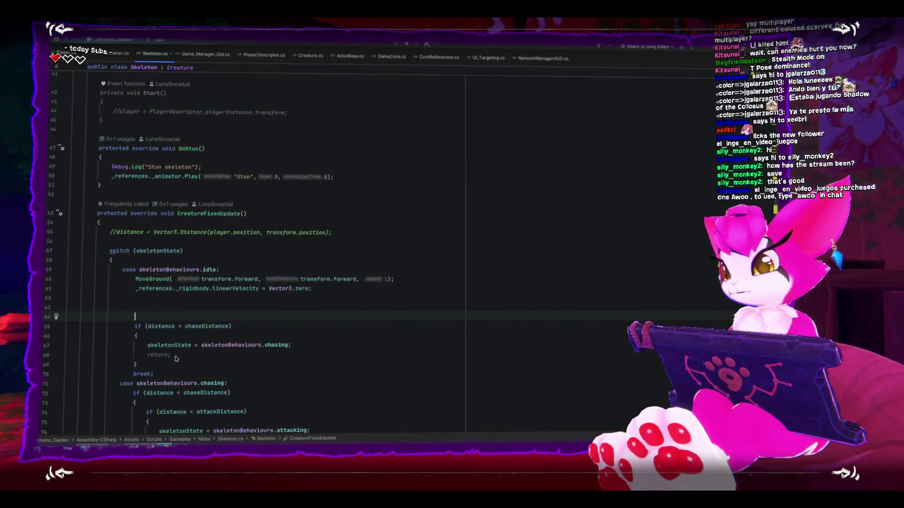
{"action": "type", "text": "/*"}
{"action": "left_click", "coordinate": [157, 366]}
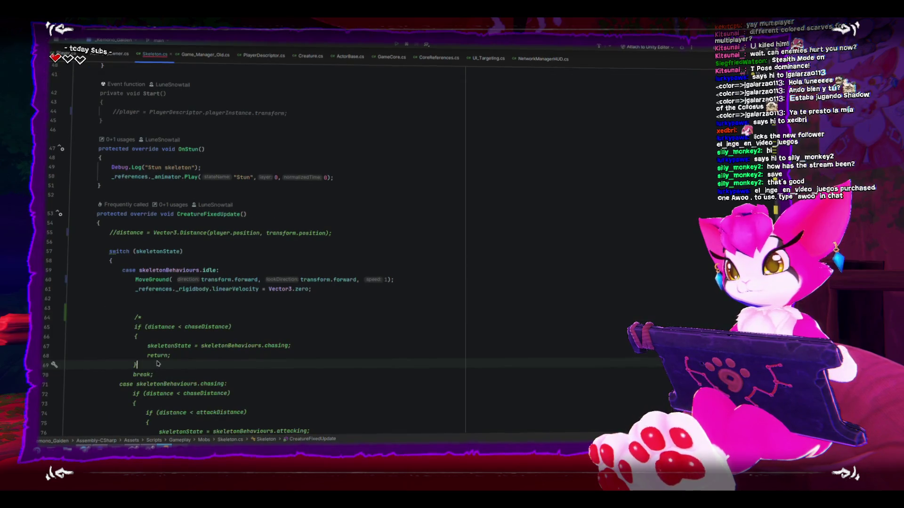
{"action": "key", "text": "Return"}
{"action": "type", "text": "*/"}
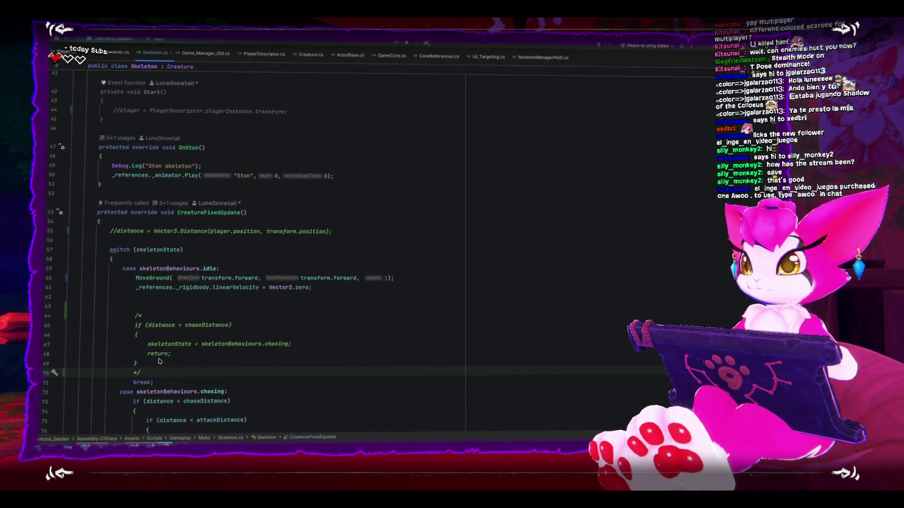
{"action": "key", "text": "alt+Tab"}
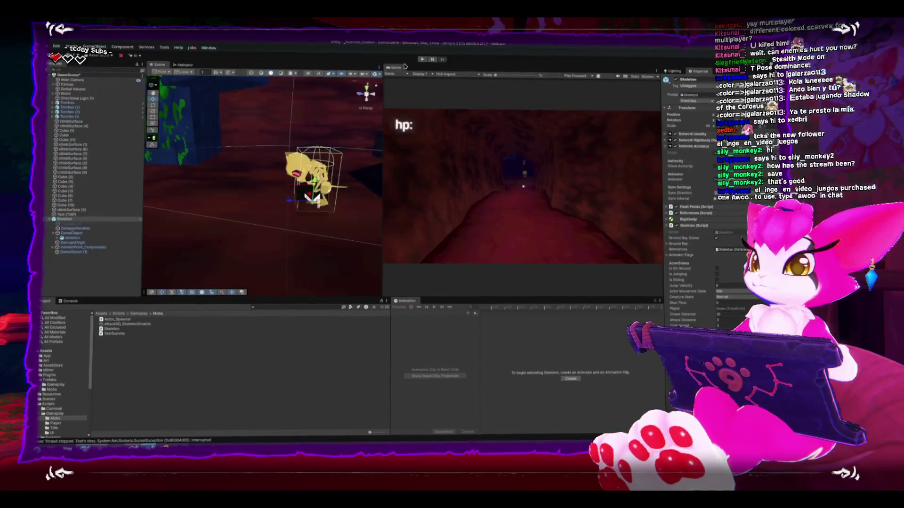
Step: Enter play mode, read the NullReferenceException, then replay and host as server and client
{"action": "left_click", "coordinate": [423, 62]}
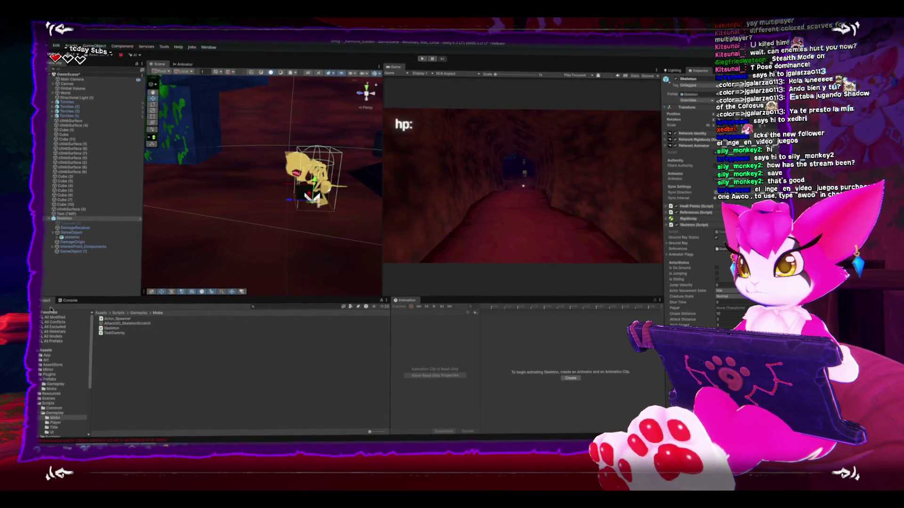
{"action": "left_click", "coordinate": [66, 300]}
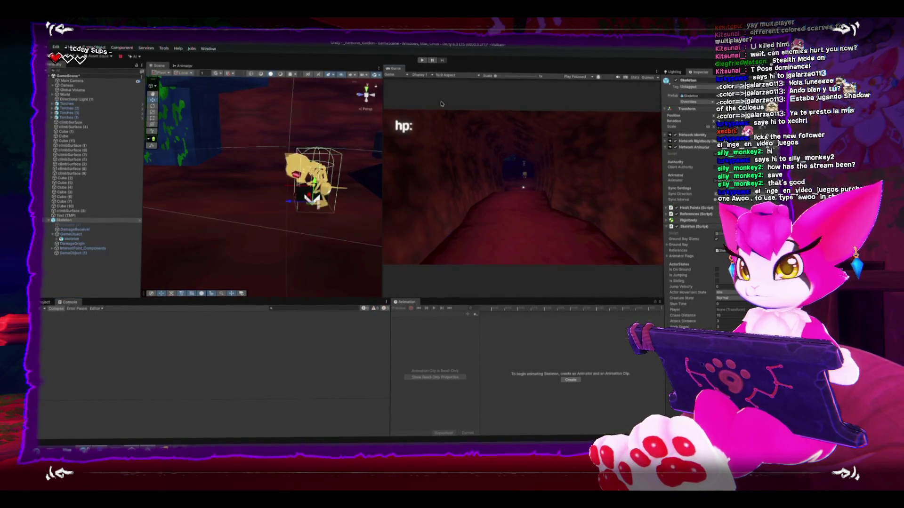
{"action": "left_click", "coordinate": [422, 62]}
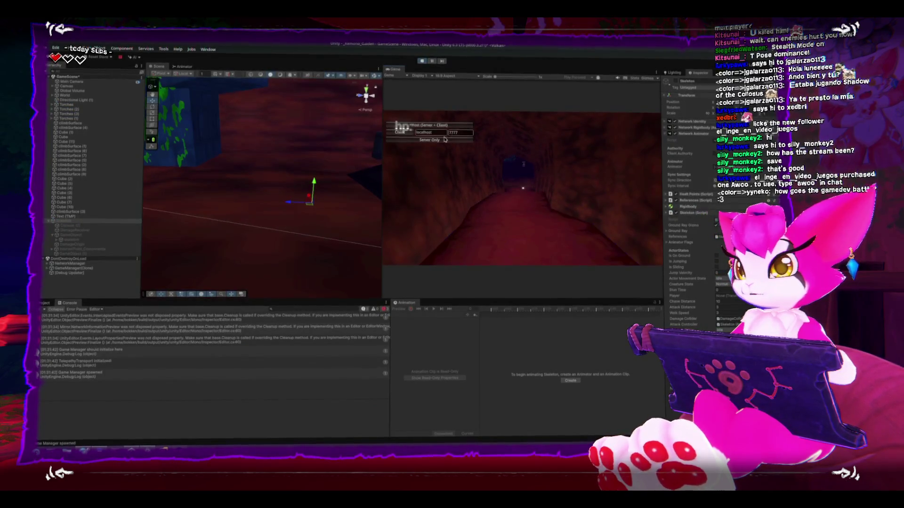
{"action": "left_click", "coordinate": [429, 126]}
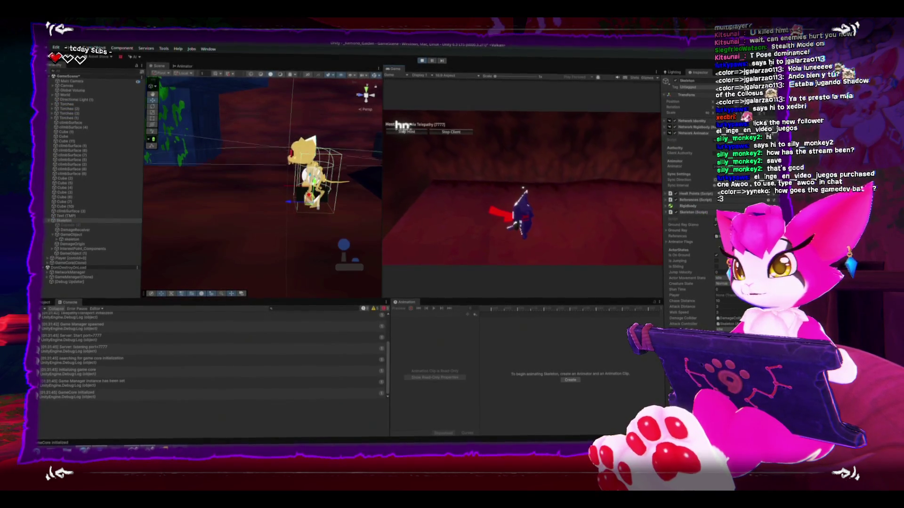
Step: Pause the game, frame the Skeleton in the Scene view and orbit around it
{"action": "key", "text": "Escape"}
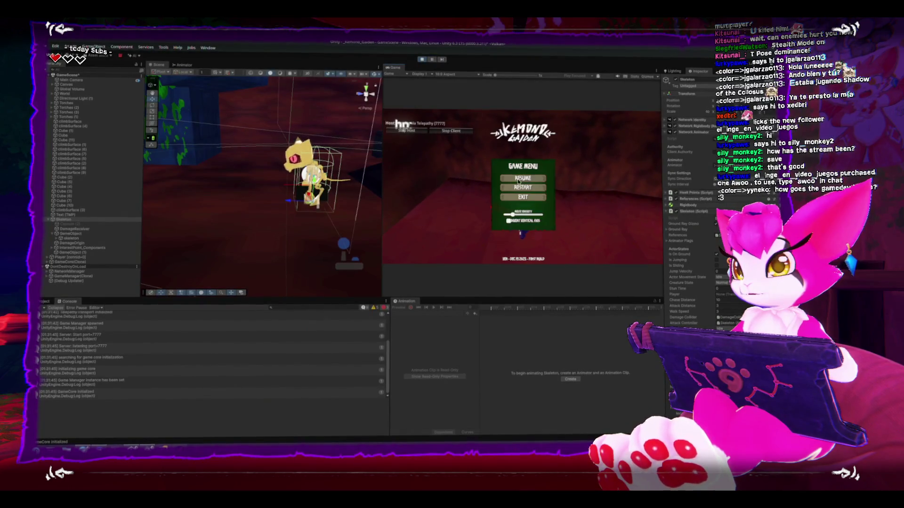
{"action": "key", "text": "f"}
{"action": "scroll", "coordinate": [283, 168], "scroll_direction": "down", "scroll_amount": 5}
{"action": "mouse_move", "coordinate": [283, 168]}
{"action": "left_mouse_down"}
{"action": "mouse_move", "coordinate": [264, 152]}
{"action": "mouse_move", "coordinate": [245, 109]}
{"action": "mouse_move", "coordinate": [256, 155]}
{"action": "left_mouse_up"}
{"action": "scroll", "coordinate": [264, 152], "scroll_direction": "up", "scroll_amount": 3}
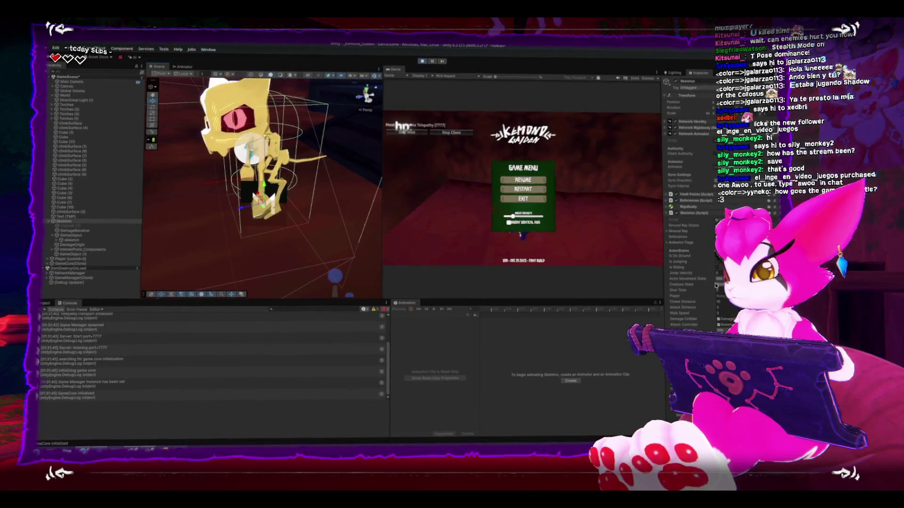
{"action": "scroll", "coordinate": [698, 284], "scroll_direction": "down", "scroll_amount": 3}
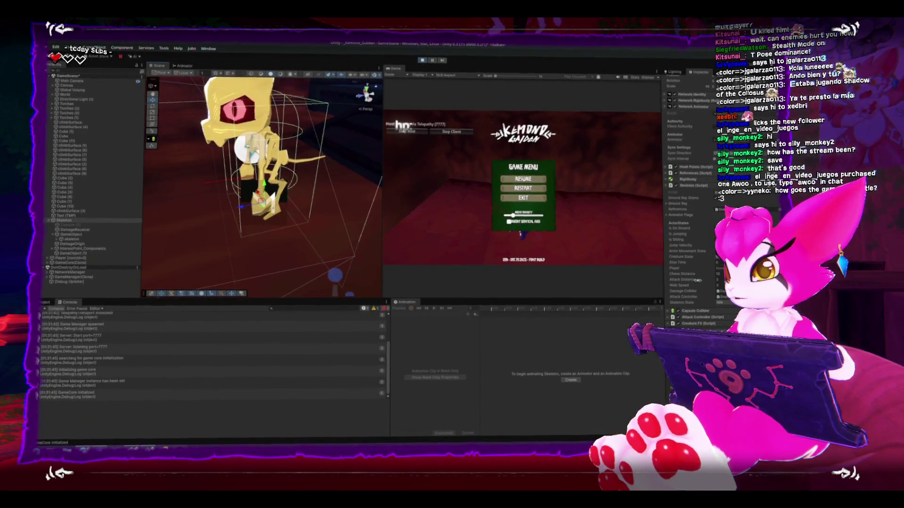
Step: Resume briefly, then stop the running game and glance over Skeleton.cs
{"action": "key", "text": "Escape"}
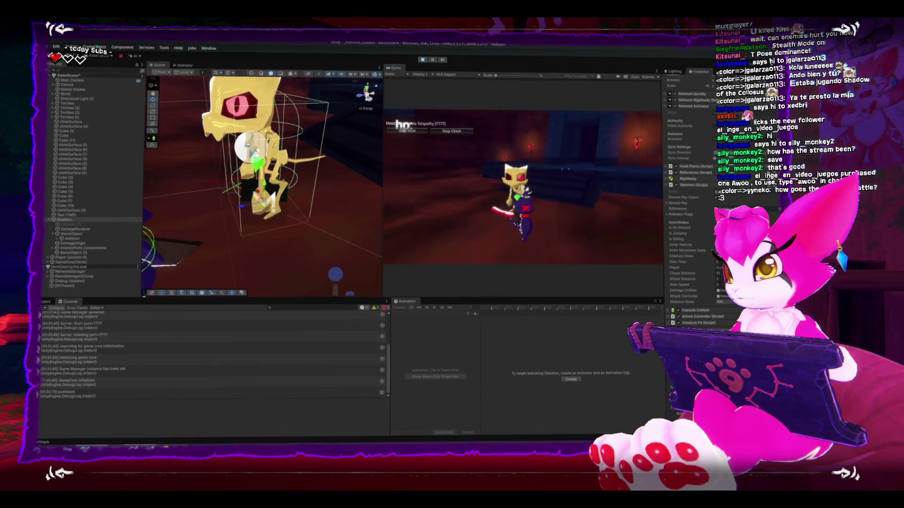
{"action": "key", "text": "Escape"}
{"action": "left_click", "coordinate": [524, 199]}
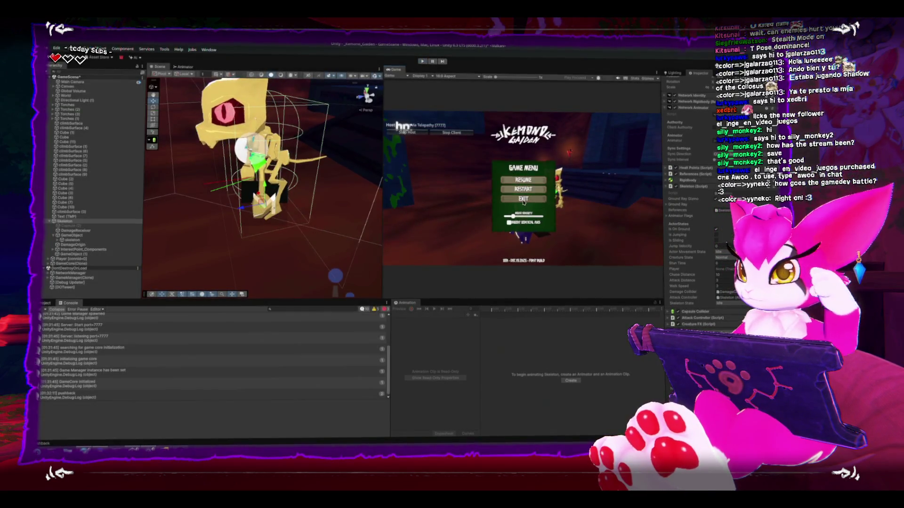
{"action": "key", "text": "alt+Tab"}
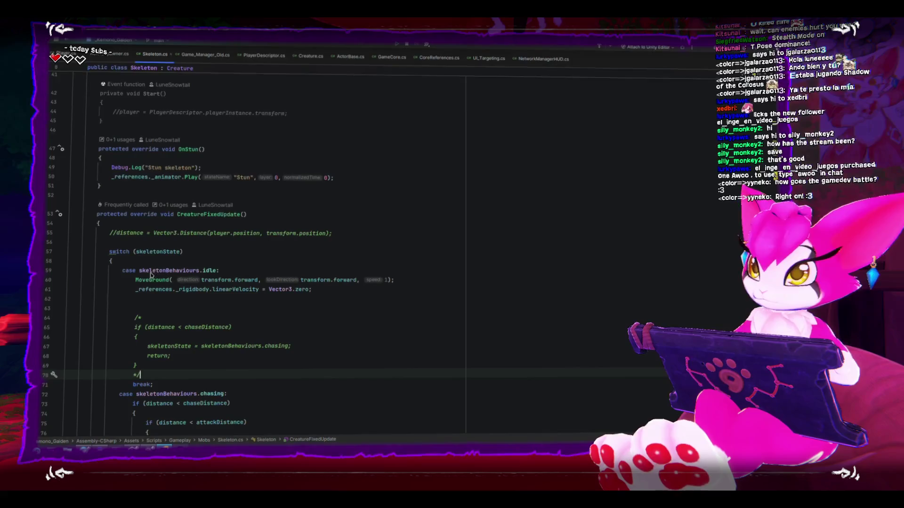
{"action": "scroll", "coordinate": [156, 297], "scroll_direction": "down", "scroll_amount": 5}
{"action": "scroll", "coordinate": [149, 281], "scroll_direction": "down", "scroll_amount": 8}
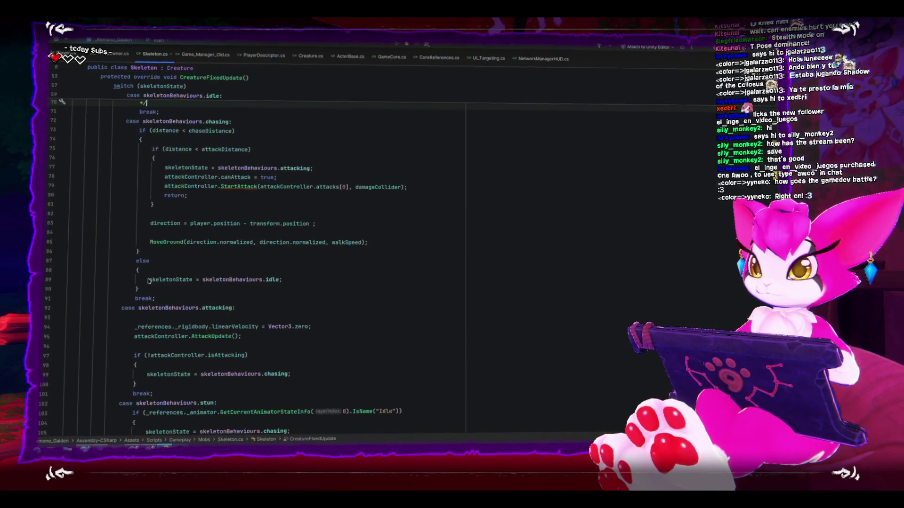
{"action": "key", "text": "alt+Tab"}
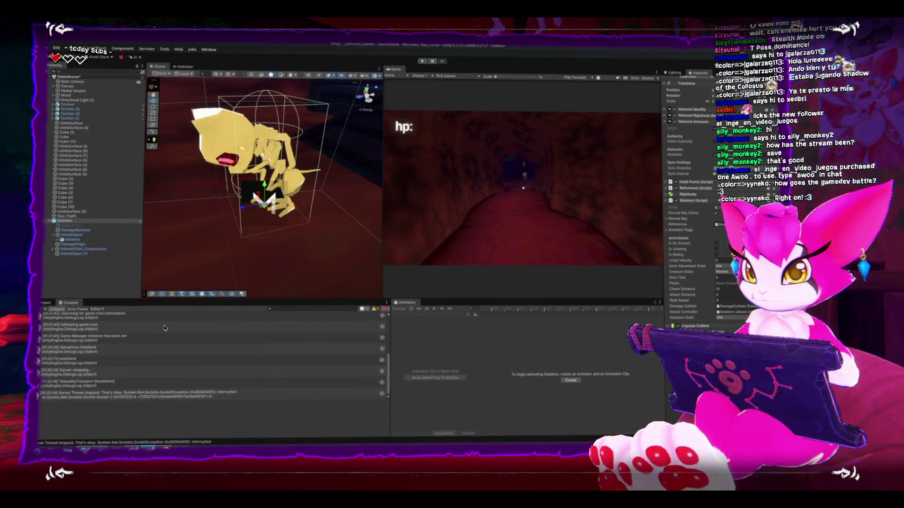
Step: Read the first and third Console warnings' full messages, then clear all Console entries
{"action": "scroll", "coordinate": [390, 338], "scroll_direction": "up", "scroll_amount": 3}
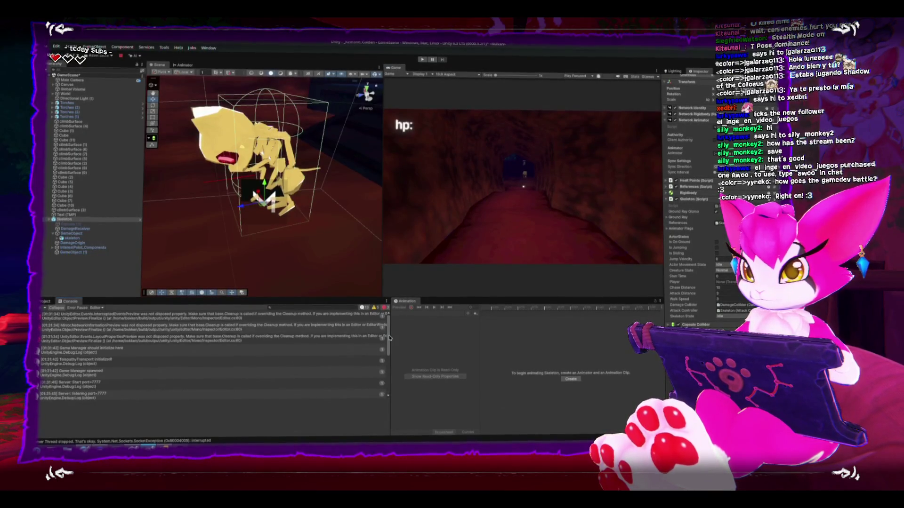
{"action": "left_click", "coordinate": [266, 319]}
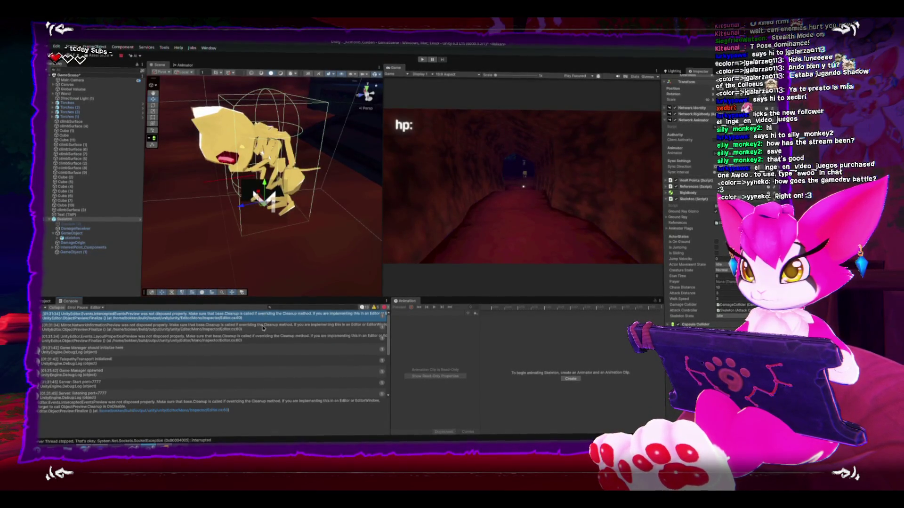
{"action": "left_click", "coordinate": [262, 337]}
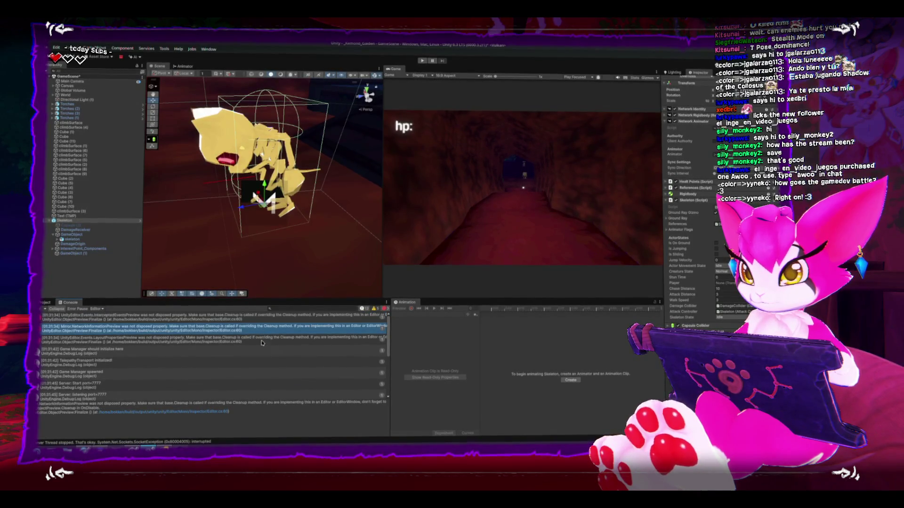
{"action": "key", "text": "Up"}
{"action": "key", "text": "Up"}
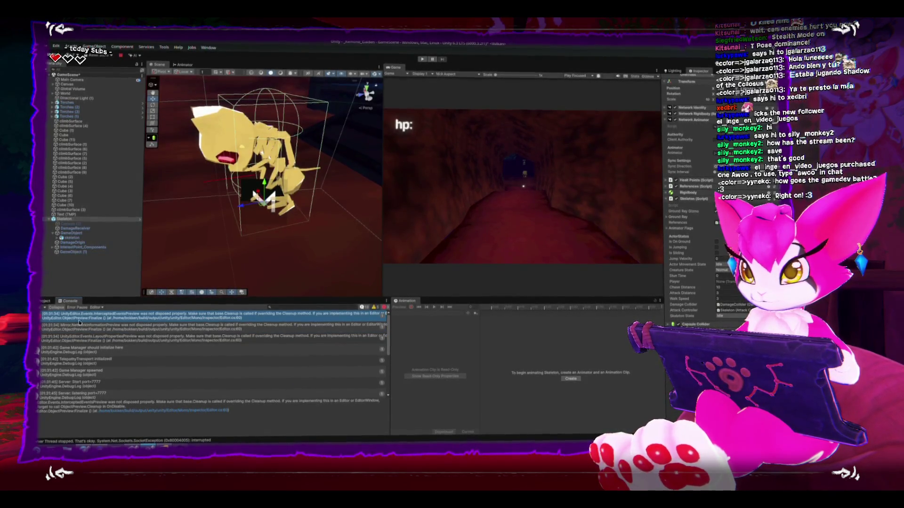
{"action": "left_click", "coordinate": [46, 307]}
{"action": "key", "text": "alt+Tab"}
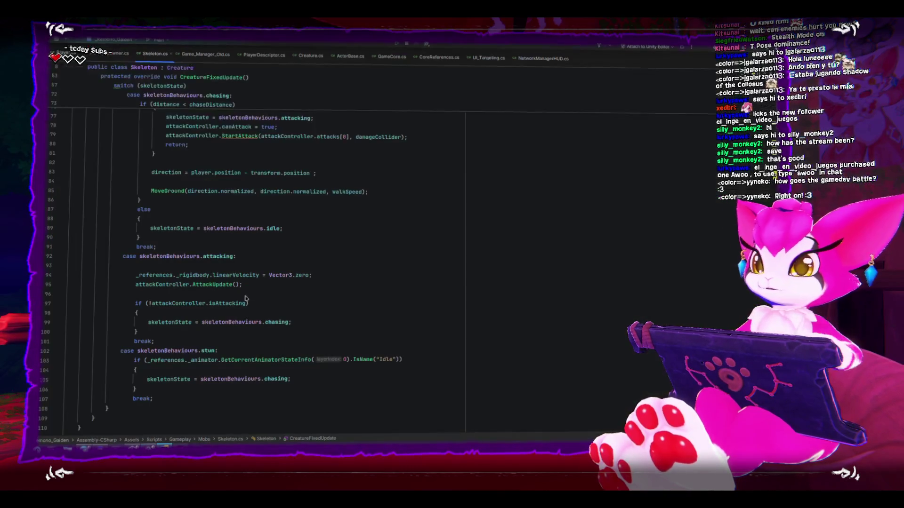
Step: Review Skeleton.cs and change the speed value on line 60 to 1
{"action": "scroll", "coordinate": [254, 313], "scroll_direction": "up", "scroll_amount": 9}
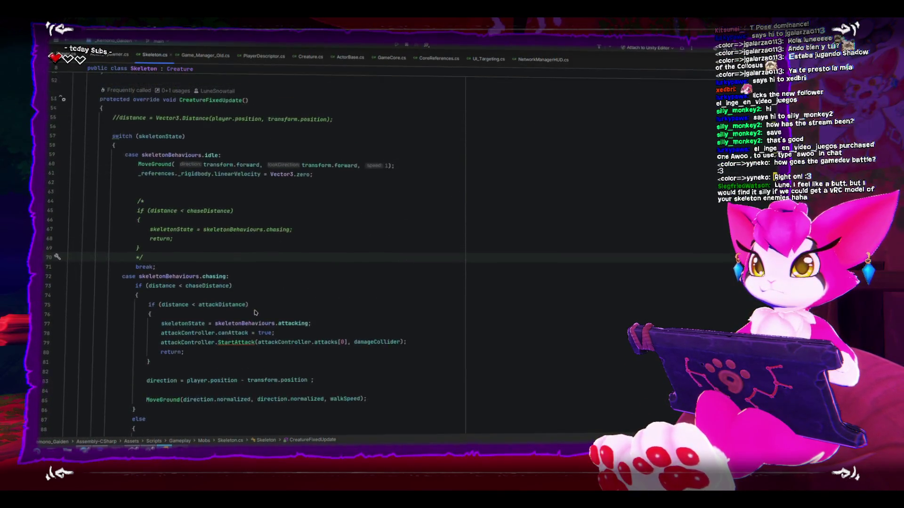
{"action": "scroll", "coordinate": [255, 313], "scroll_direction": "up", "scroll_amount": 2}
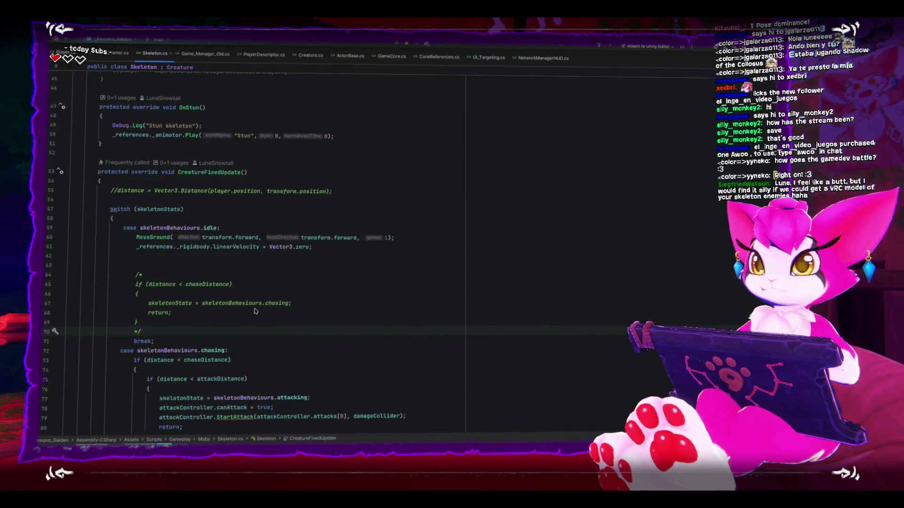
{"action": "scroll", "coordinate": [256, 310], "scroll_direction": "down", "scroll_amount": 13}
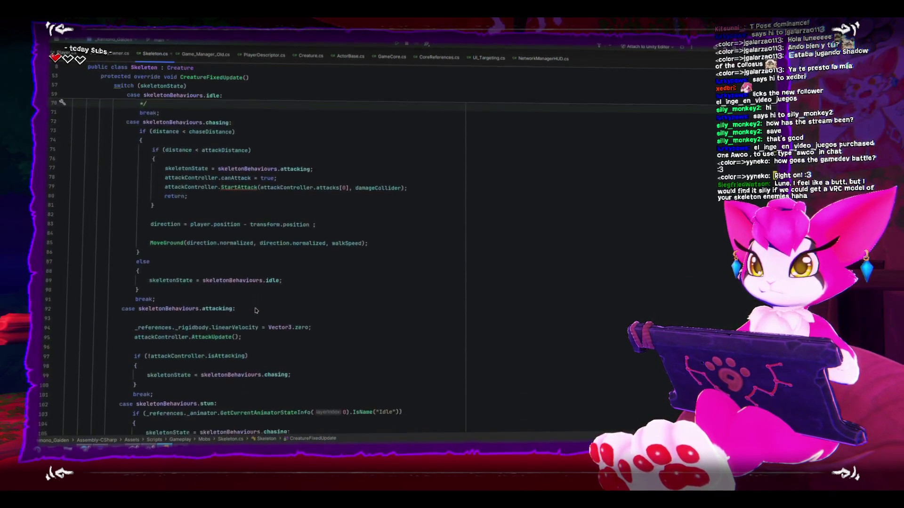
{"action": "scroll", "coordinate": [256, 310], "scroll_direction": "up", "scroll_amount": 15}
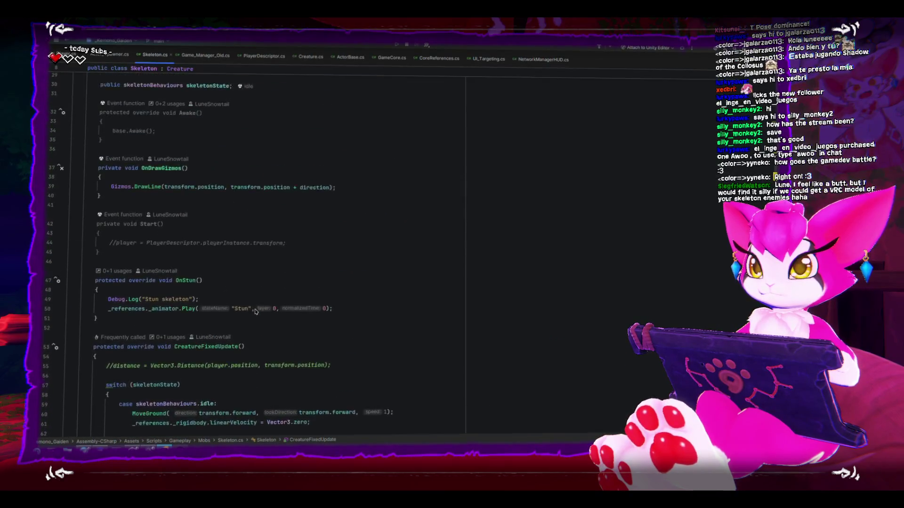
{"action": "scroll", "coordinate": [255, 312], "scroll_direction": "down", "scroll_amount": 2}
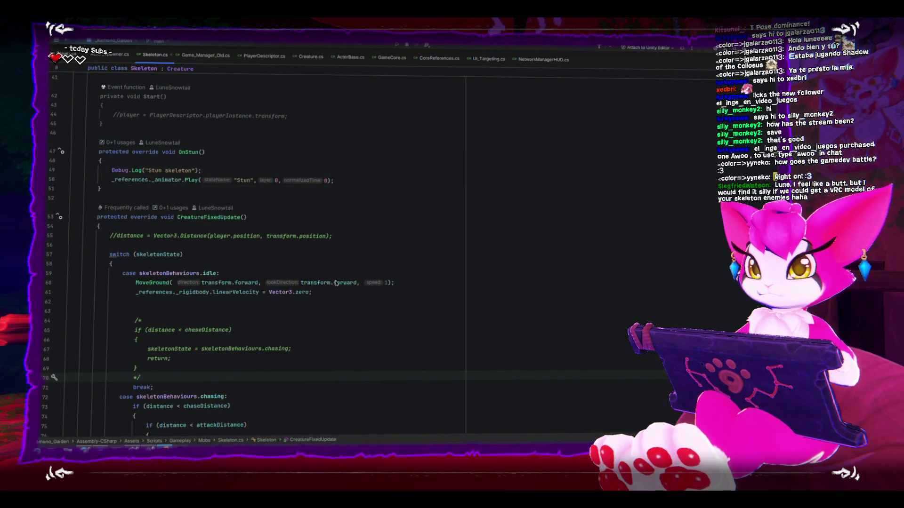
{"action": "mouse_move", "coordinate": [347, 285]}
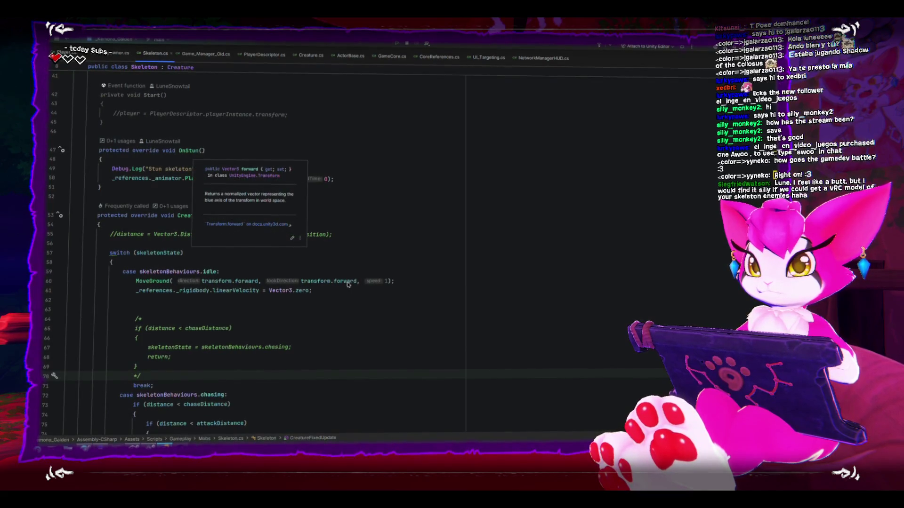
{"action": "scroll", "coordinate": [384, 282], "scroll_direction": "up", "scroll_amount": 10}
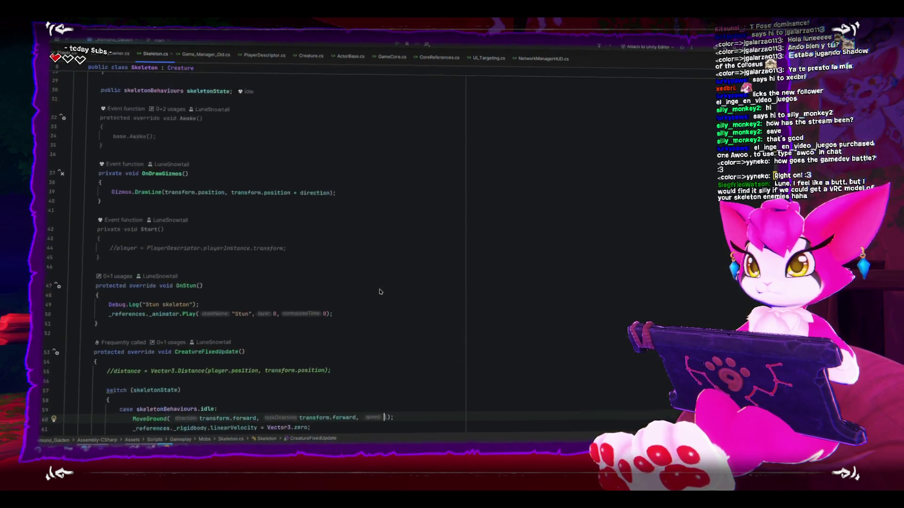
{"action": "scroll", "coordinate": [379, 294], "scroll_direction": "up", "scroll_amount": 2}
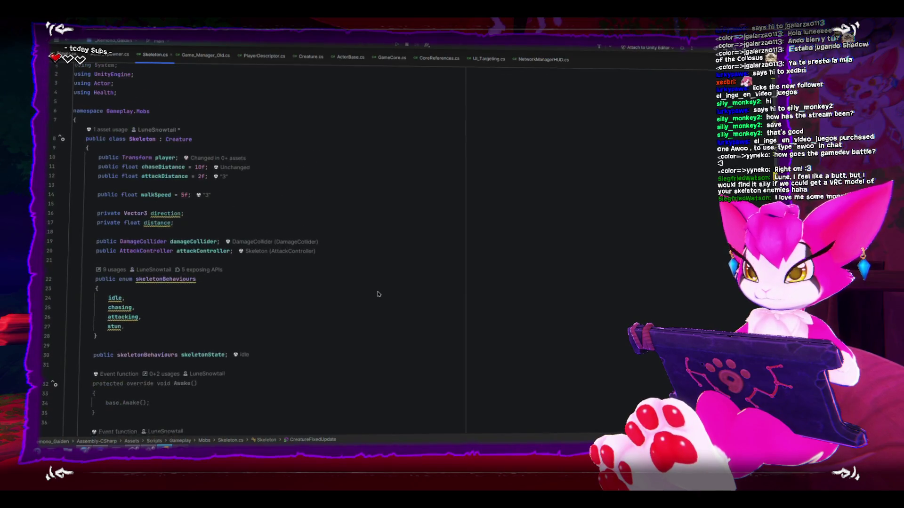
{"action": "scroll", "coordinate": [379, 293], "scroll_direction": "down", "scroll_amount": 8}
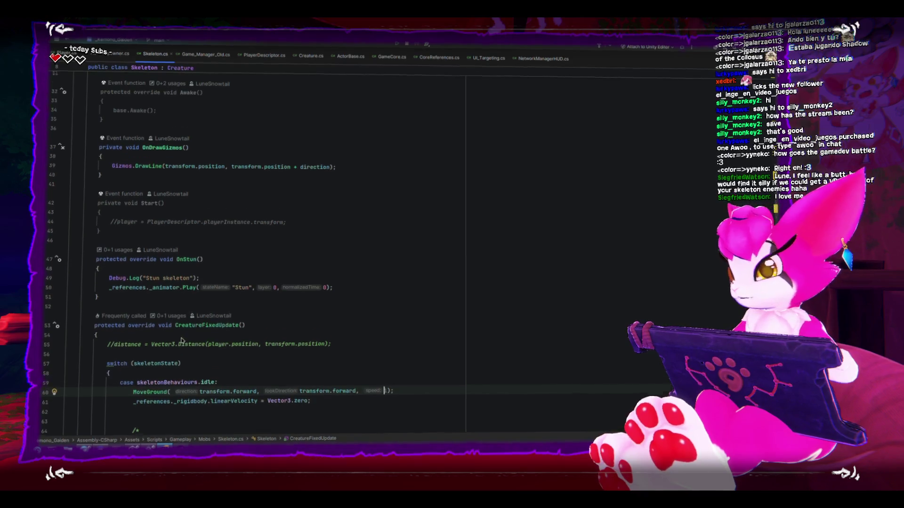
{"action": "scroll", "coordinate": [162, 345], "scroll_direction": "down", "scroll_amount": 1}
{"action": "scroll", "coordinate": [141, 337], "scroll_direction": "down", "scroll_amount": 3}
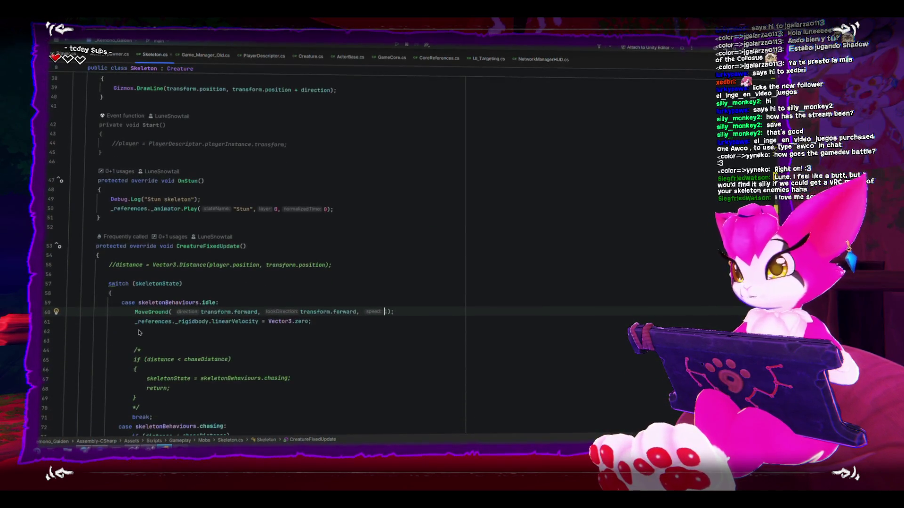
{"action": "key", "text": "BackSpace"}
{"action": "type", "text": "1"}
Step: Add // before _references._rigidbody.linearVelocity = Vector3.zero; on line 61
{"action": "left_click", "coordinate": [135, 319]}
{"action": "type", "text": "//"}
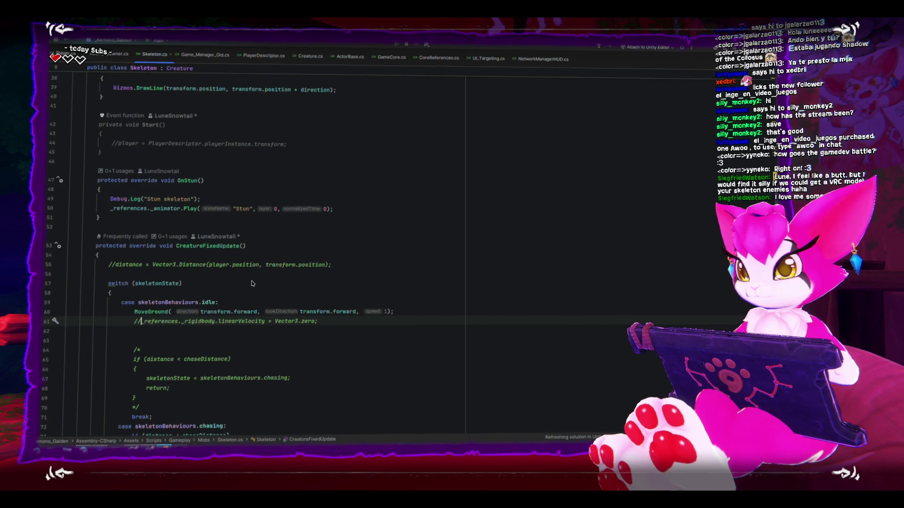
{"action": "scroll", "coordinate": [393, 348], "scroll_direction": "down", "scroll_amount": 3}
{"action": "scroll", "coordinate": [390, 347], "scroll_direction": "down", "scroll_amount": 1}
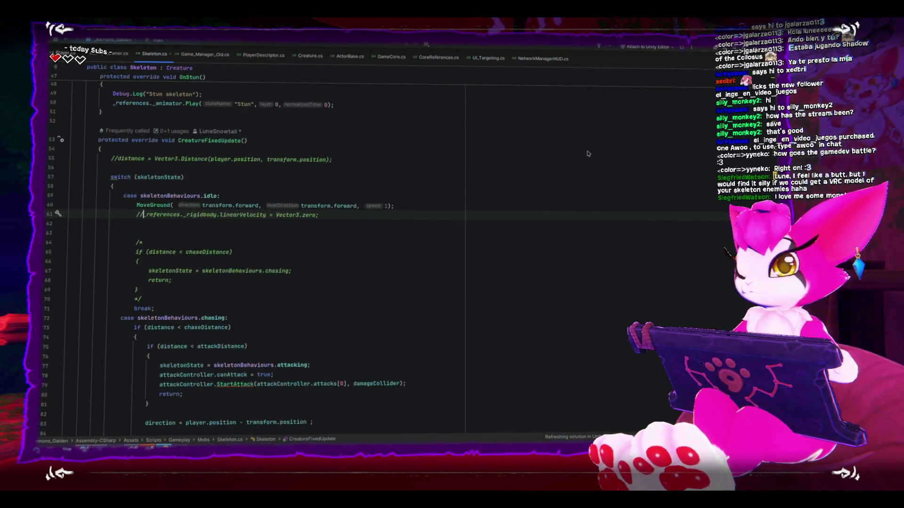
{"action": "key", "text": "alt+Tab"}
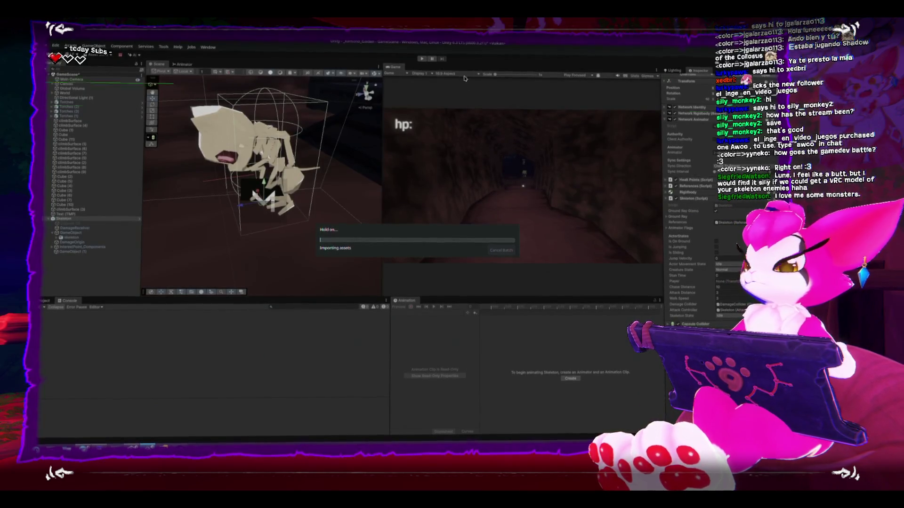
Step: Play as host, exit from the Game Menu to stop the server, then locate the idle MoveGround speed
{"action": "left_click", "coordinate": [422, 60]}
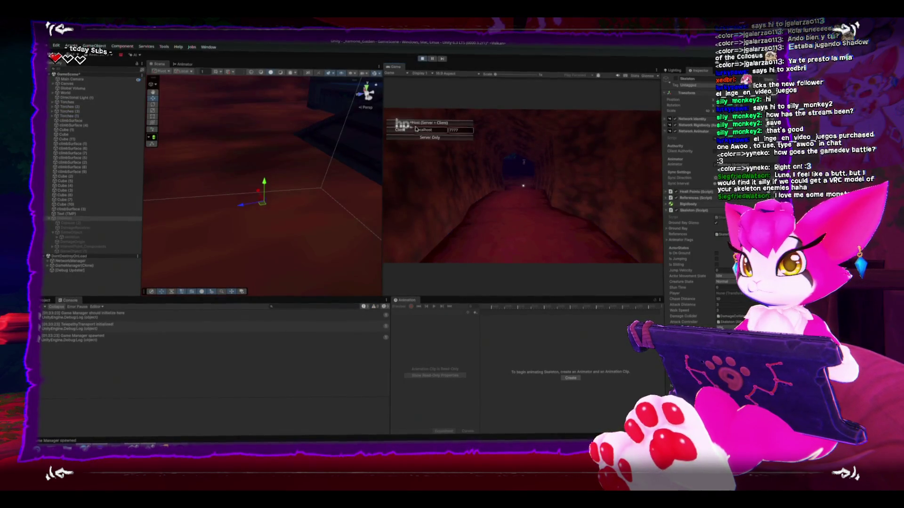
{"action": "left_click", "coordinate": [420, 122]}
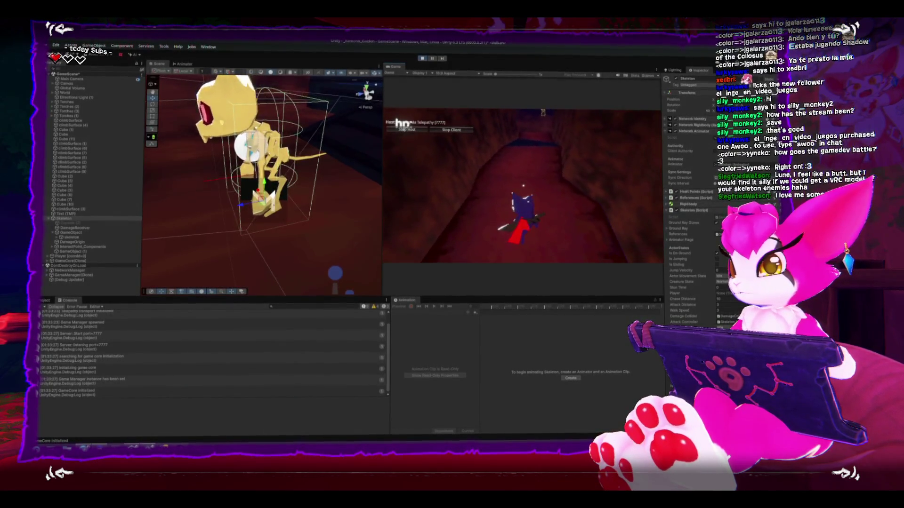
{"action": "key", "text": "Escape"}
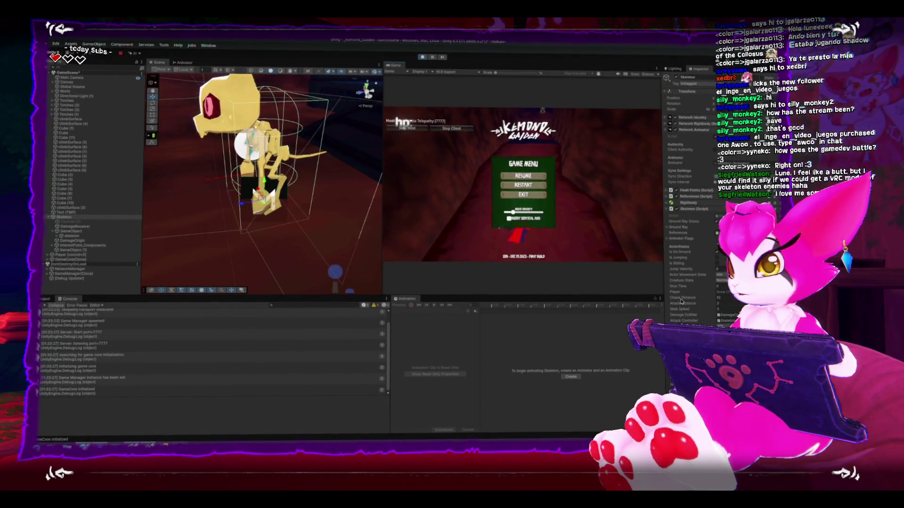
{"action": "left_click", "coordinate": [523, 194]}
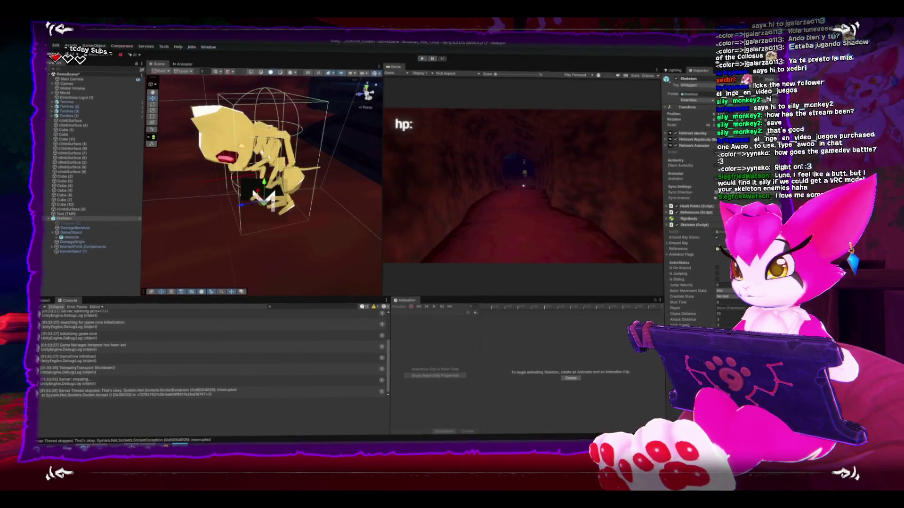
{"action": "key", "text": "alt+Tab"}
{"action": "left_click", "coordinate": [387, 204]}
Step: Replace the idle MoveGround speed 1 with walkSpeed
{"action": "scroll", "coordinate": [422, 324], "scroll_direction": "down", "scroll_amount": 2}
{"action": "scroll", "coordinate": [419, 323], "scroll_direction": "up", "scroll_amount": 1}
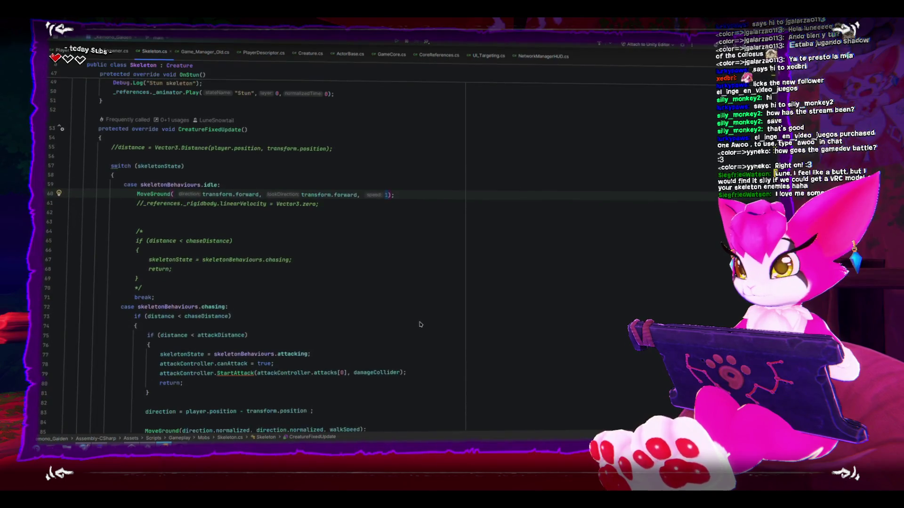
{"action": "scroll", "coordinate": [418, 324], "scroll_direction": "down", "scroll_amount": 3}
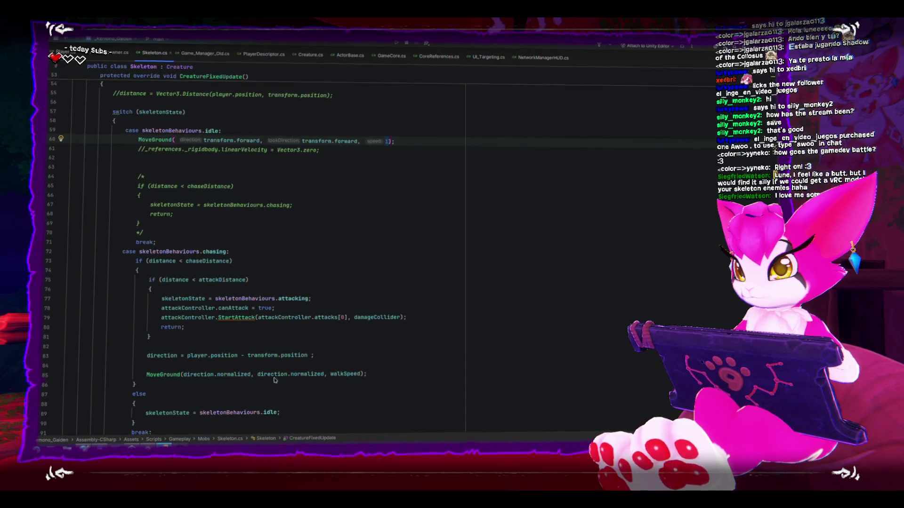
{"action": "key", "text": "BackSpace"}
{"action": "type", "text": "walk"}
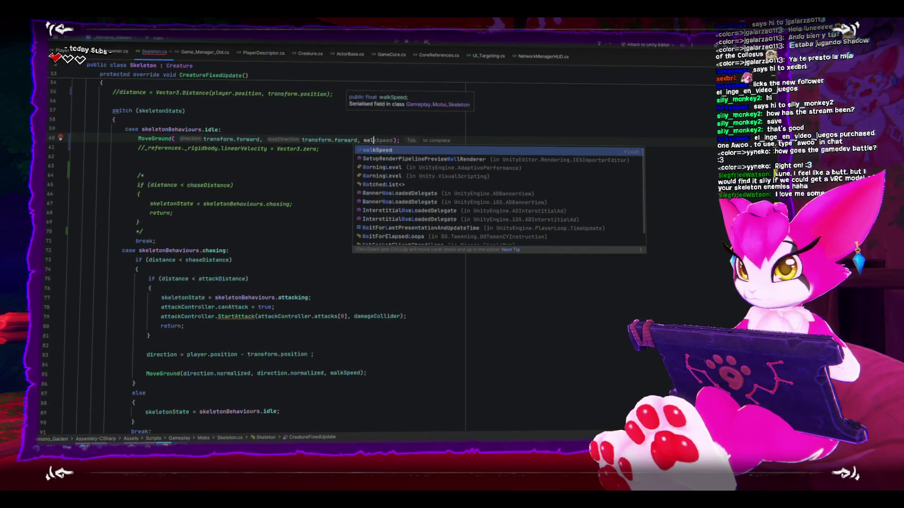
{"action": "key", "text": "Return"}
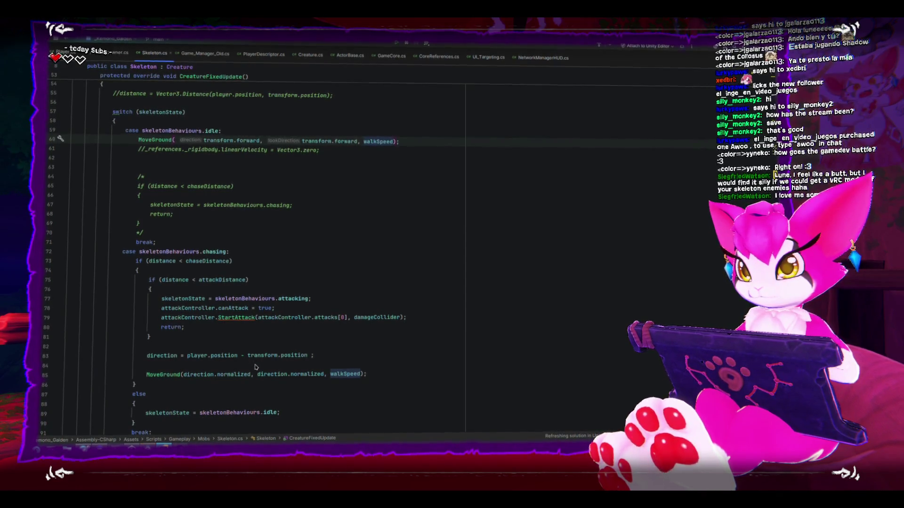
Step: Copy the idle MoveGround call onto a new line above the switch
{"action": "scroll", "coordinate": [256, 366], "scroll_direction": "up", "scroll_amount": 3}
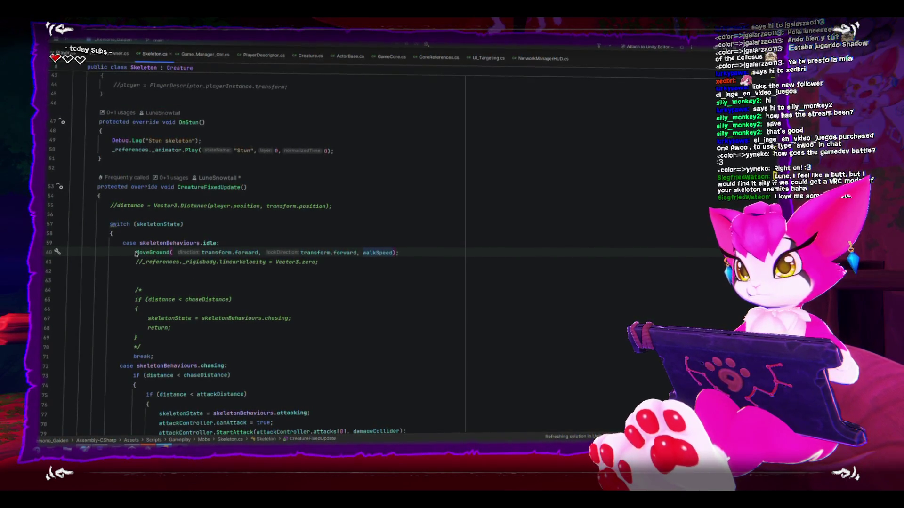
{"action": "mouse_move", "coordinate": [136, 253]}
{"action": "left_mouse_down"}
{"action": "mouse_move", "coordinate": [419, 261]}
{"action": "mouse_move", "coordinate": [424, 253]}
{"action": "mouse_move", "coordinate": [399, 252]}
{"action": "left_mouse_up"}
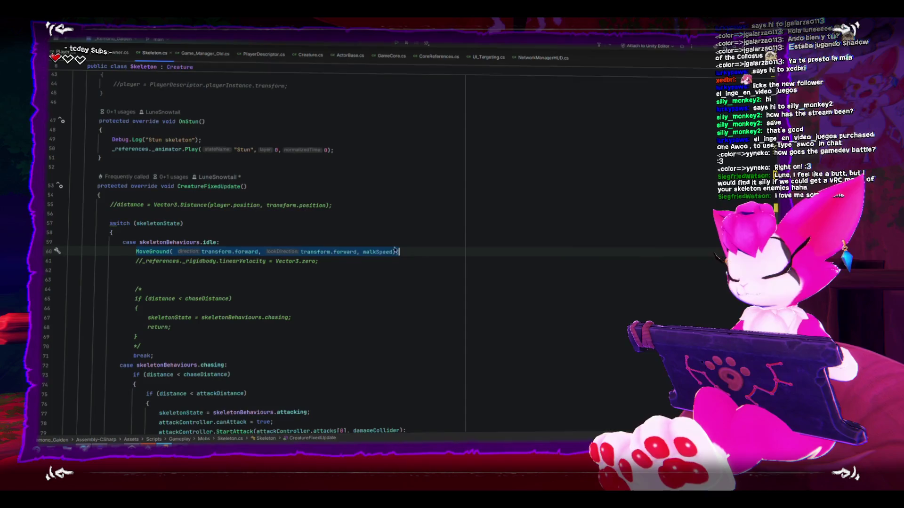
{"action": "left_click", "coordinate": [372, 217]}
{"action": "key", "text": "Return"}
{"action": "key", "text": "ctrl+v"}
Step: Add a return; statement directly under the copied MoveGround call
{"action": "type", "text": "retur"}
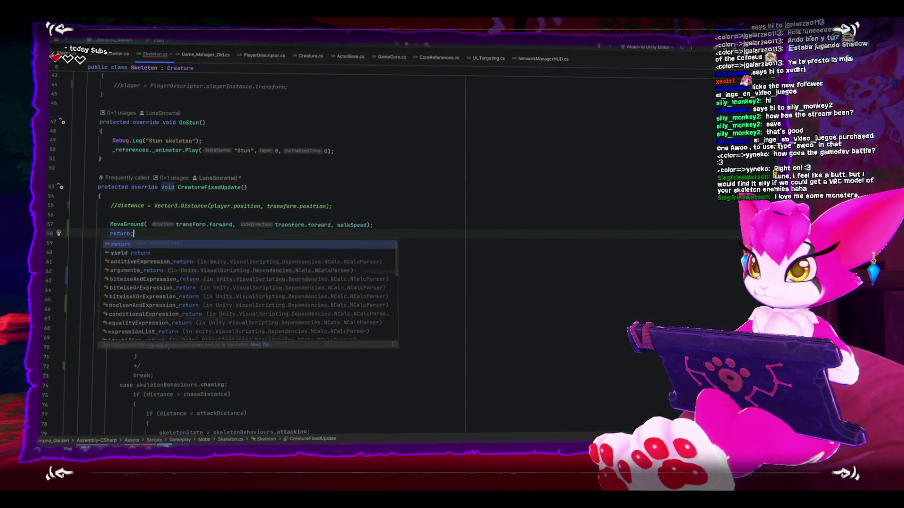
{"action": "key", "text": "Return"}
{"action": "key", "text": "Up"}
{"action": "key", "text": "End"}
{"action": "key", "text": "Return"}
{"action": "scroll", "coordinate": [375, 217], "scroll_direction": "down", "scroll_amount": 3}
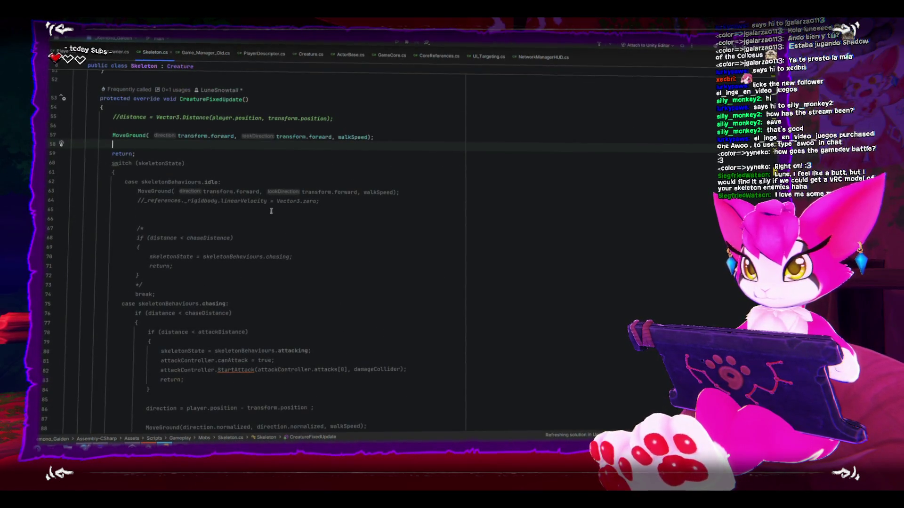
{"action": "key", "text": "alt+shift+Down"}
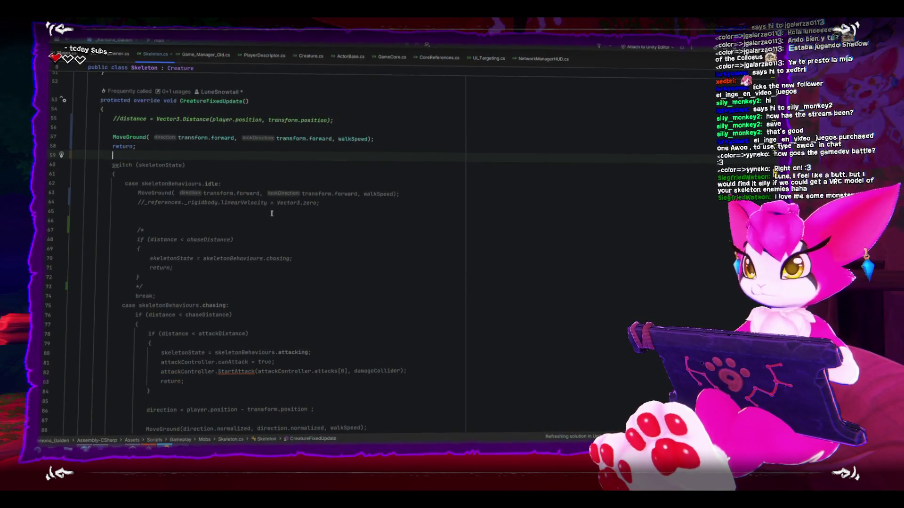
{"action": "scroll", "coordinate": [271, 214], "scroll_direction": "up", "scroll_amount": 3}
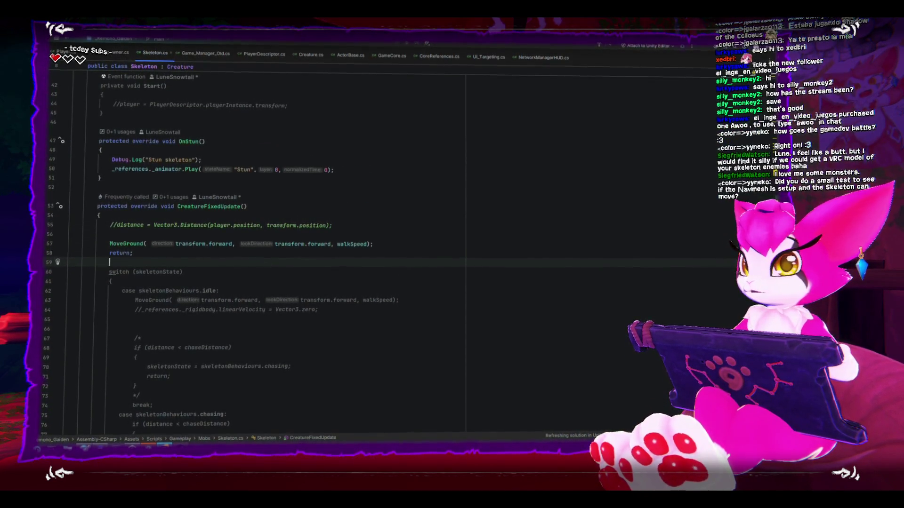
{"action": "key", "text": "alt+Tab"}
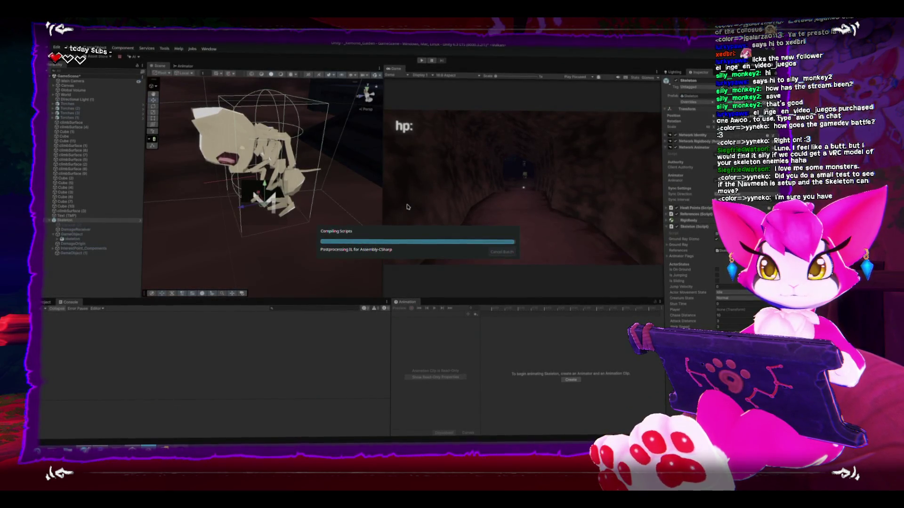
Step: Play as host, walk toward the skeleton, jump twice and swing the sword at it
{"action": "left_click", "coordinate": [422, 60]}
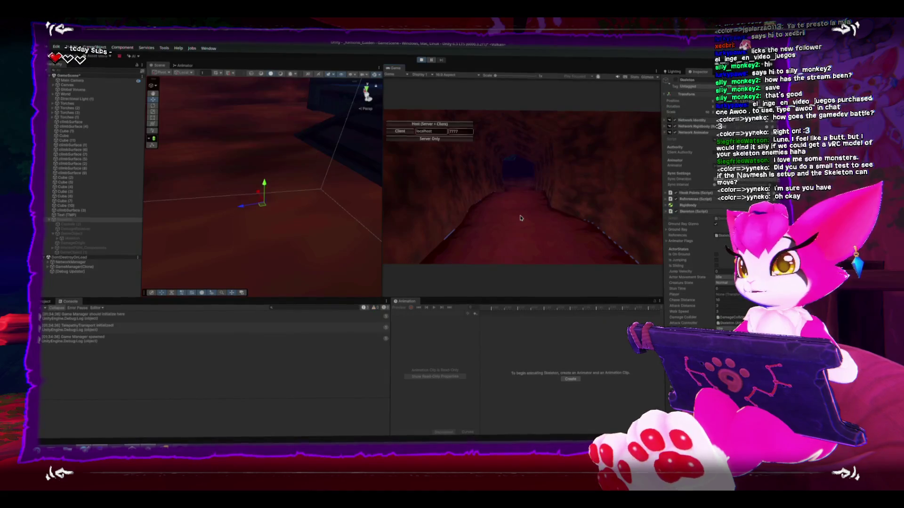
{"action": "left_click", "coordinate": [441, 124]}
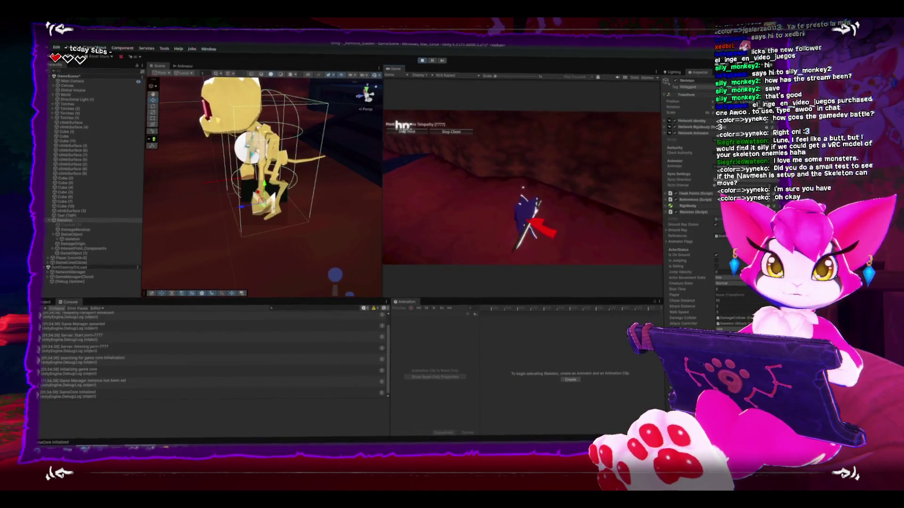
{"action": "key", "text": "w"}
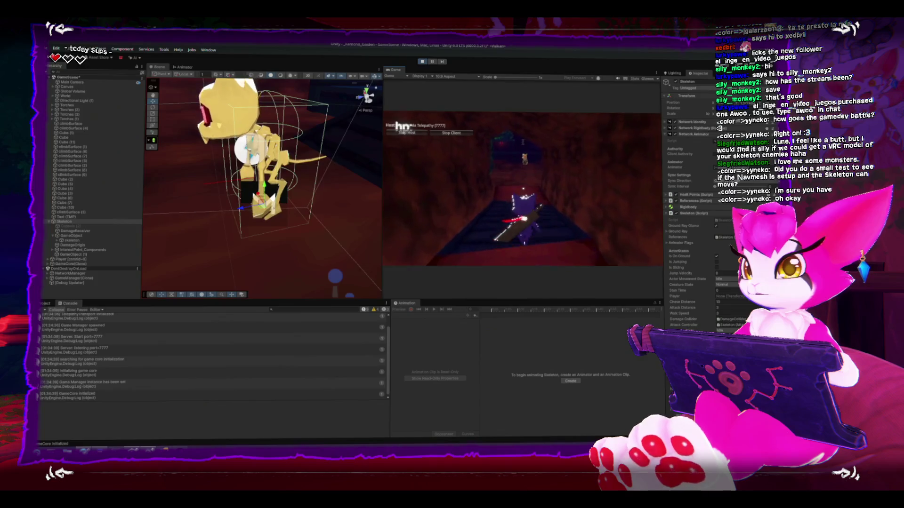
{"action": "key", "text": "w"}
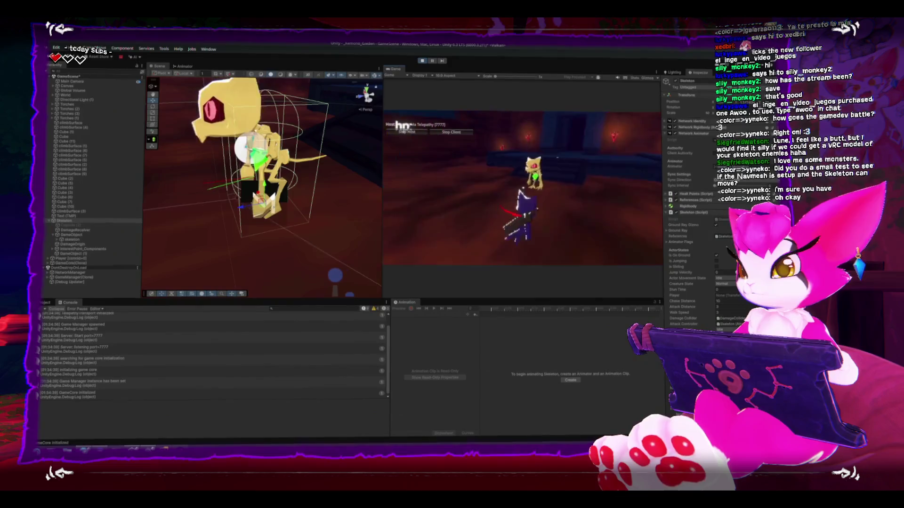
{"action": "key", "text": "space"}
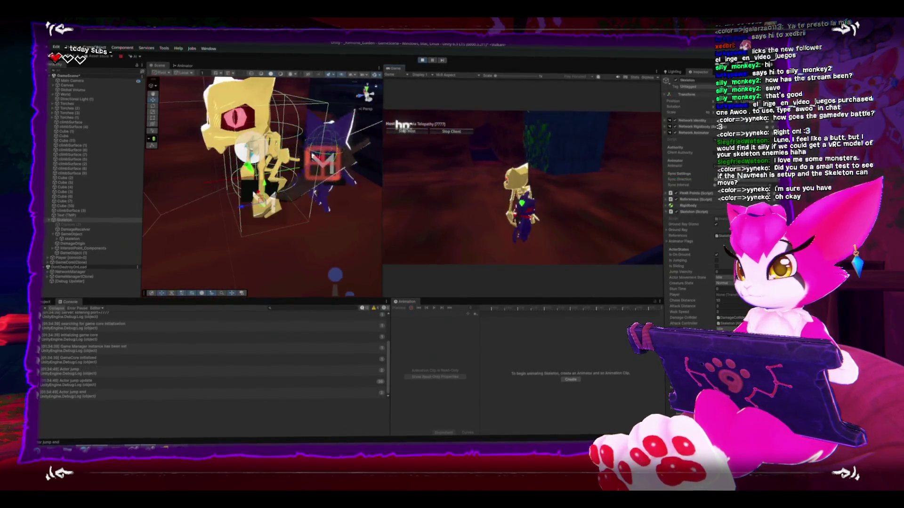
{"action": "key", "text": "space"}
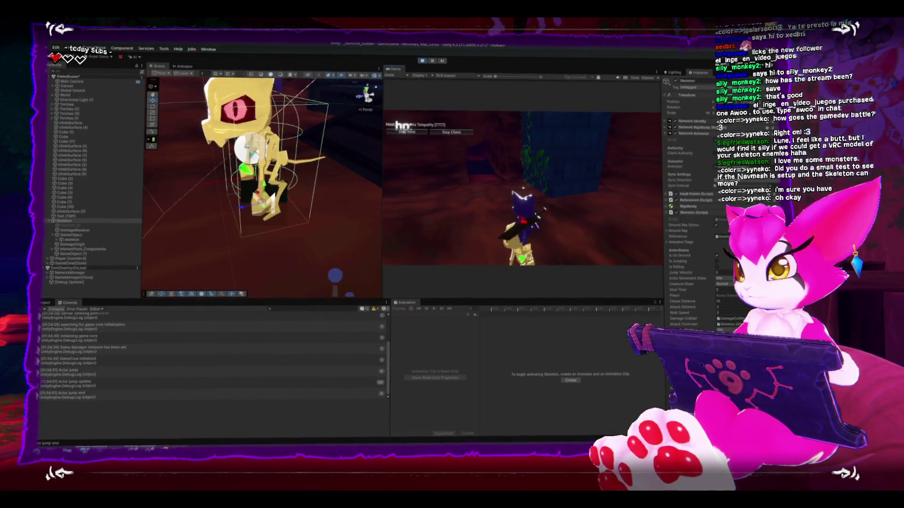
{"action": "key", "text": "space"}
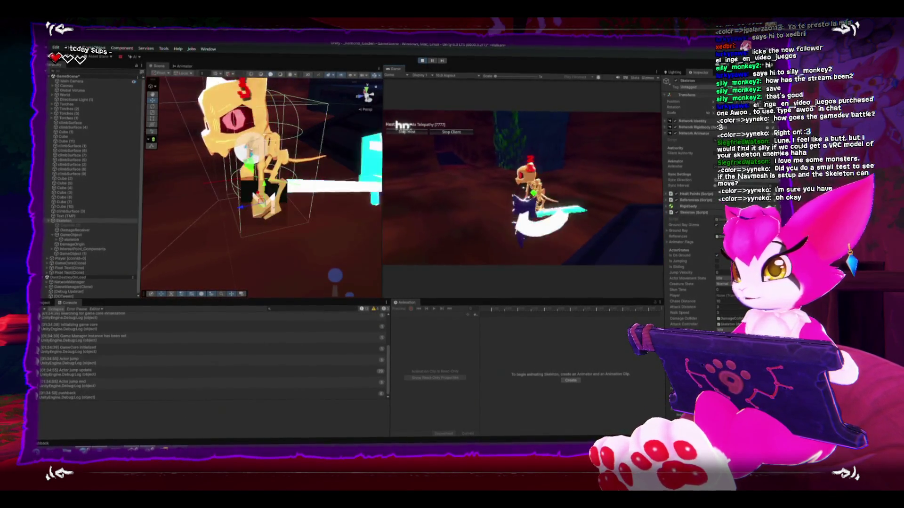
Step: Exit the game via the Game Menu, inspect Actor Movement State options, and clear the Console
{"action": "key", "text": "Escape"}
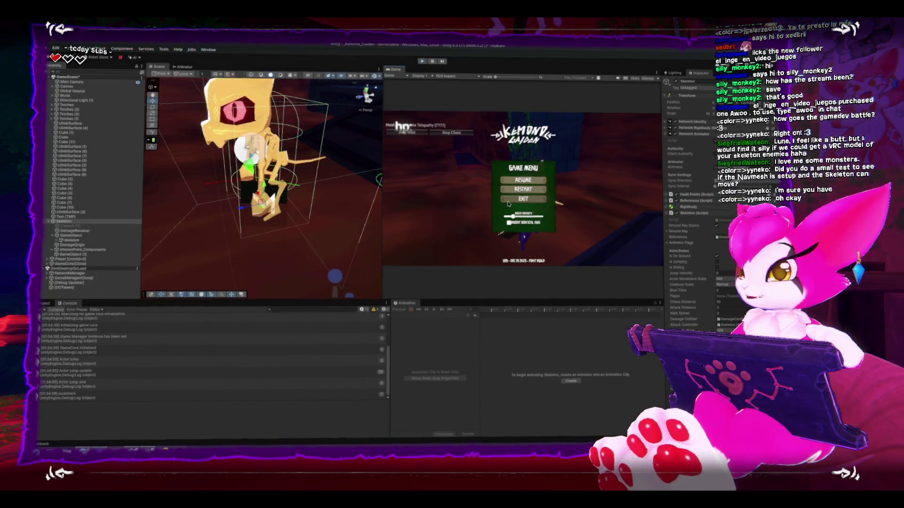
{"action": "left_click", "coordinate": [529, 198]}
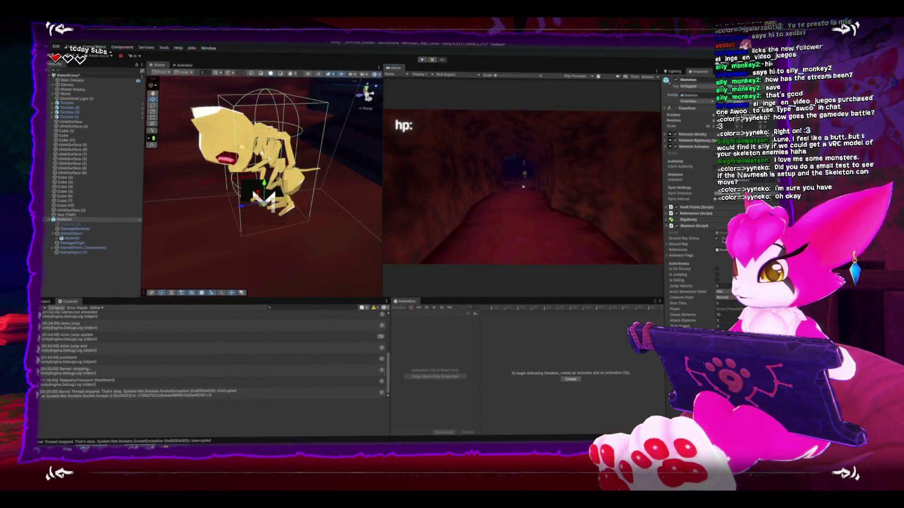
{"action": "scroll", "coordinate": [723, 236], "scroll_direction": "down", "scroll_amount": 3}
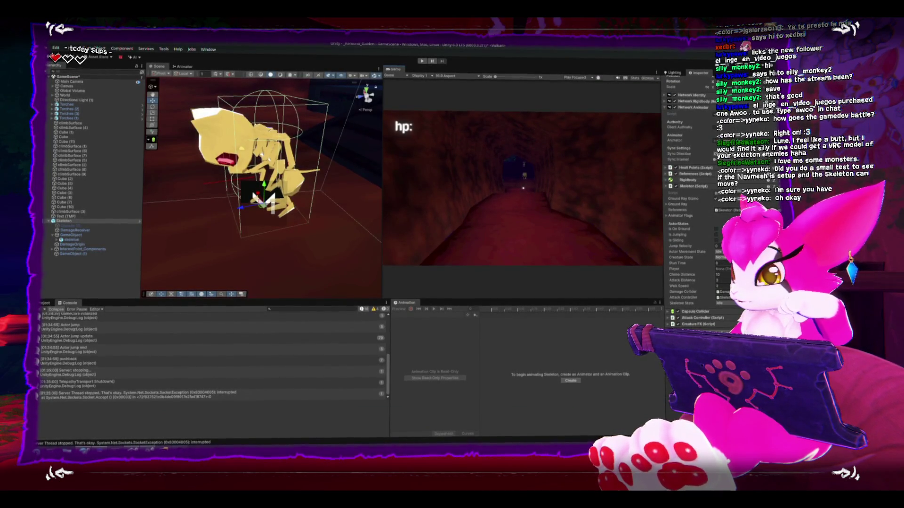
{"action": "left_click", "coordinate": [720, 252]}
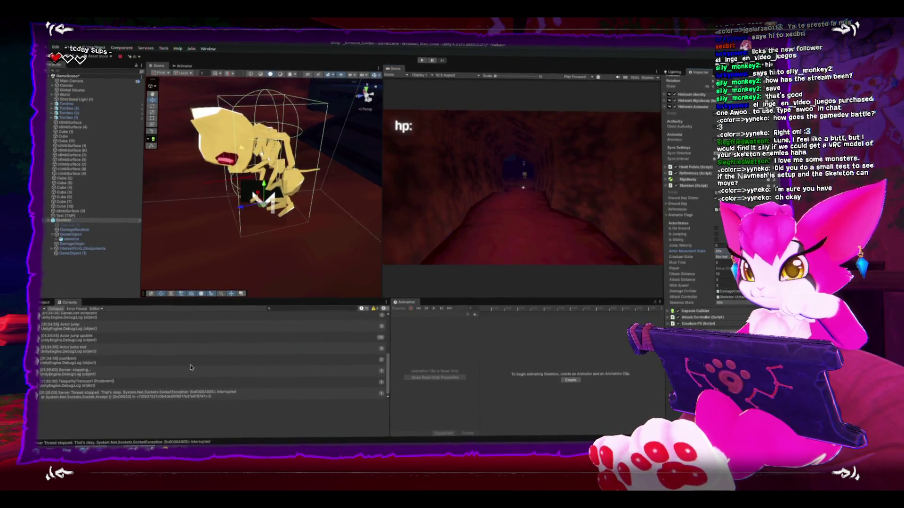
{"action": "scroll", "coordinate": [50, 338], "scroll_direction": "up", "scroll_amount": 10}
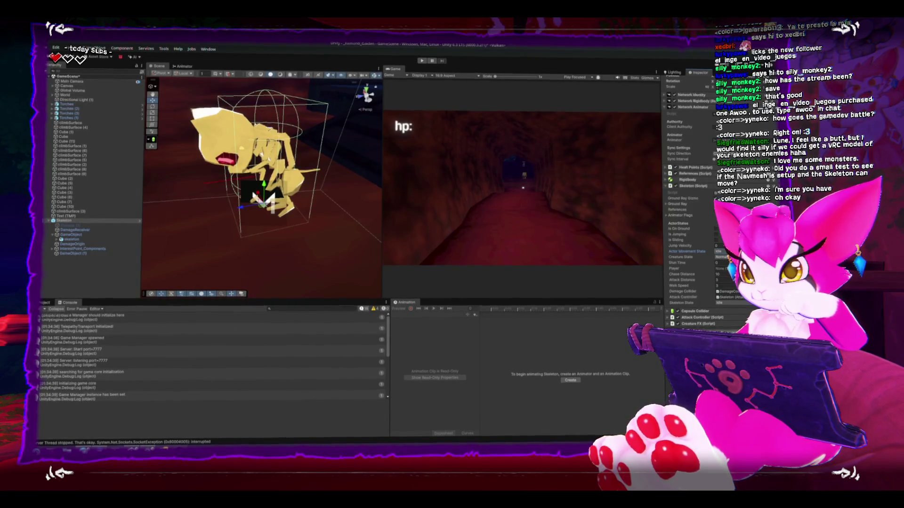
{"action": "left_click", "coordinate": [41, 308]}
Step: Add blank lines below the MoveGround call in Skeleton.cs, then go back to Unity
{"action": "key", "text": "alt+Tab"}
{"action": "left_click", "coordinate": [431, 249]}
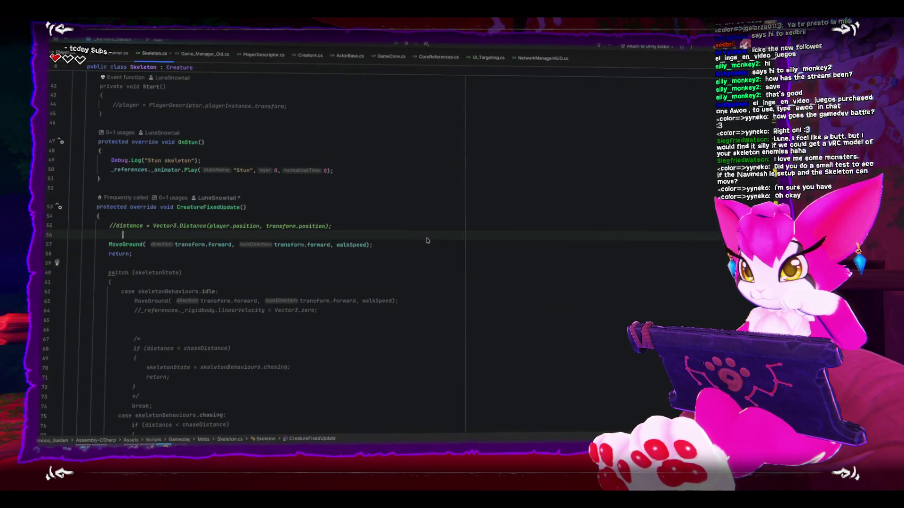
{"action": "key", "text": "Return"}
{"action": "key", "text": "Return"}
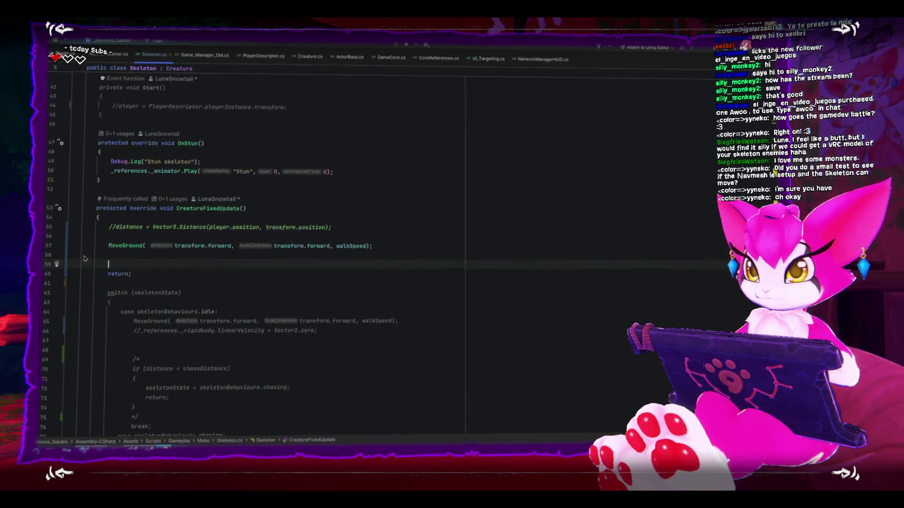
{"action": "left_click", "coordinate": [123, 247]}
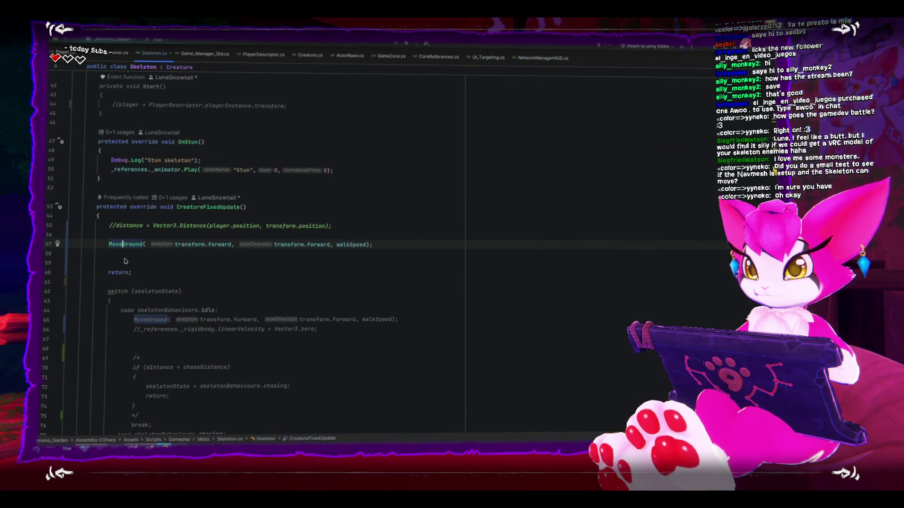
{"action": "left_click", "coordinate": [126, 255]}
{"action": "scroll", "coordinate": [126, 257], "scroll_direction": "up", "scroll_amount": 5}
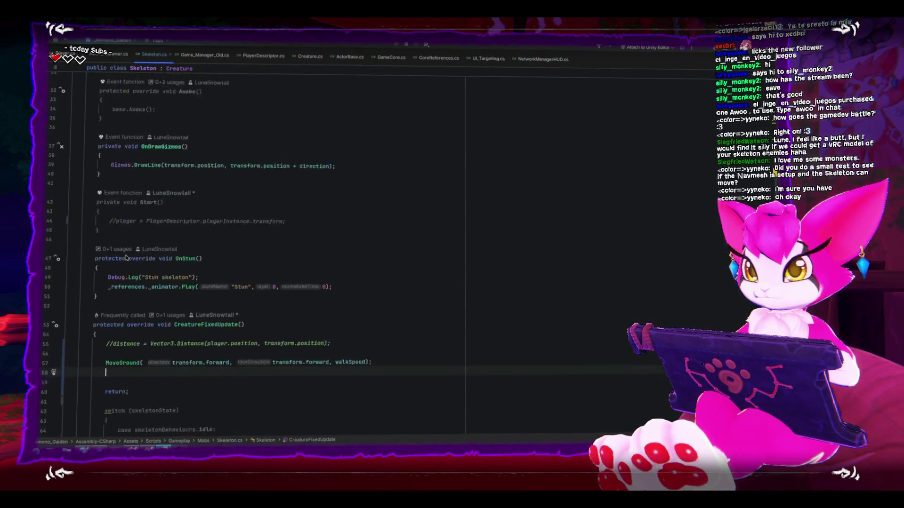
{"action": "key", "text": "alt+Tab"}
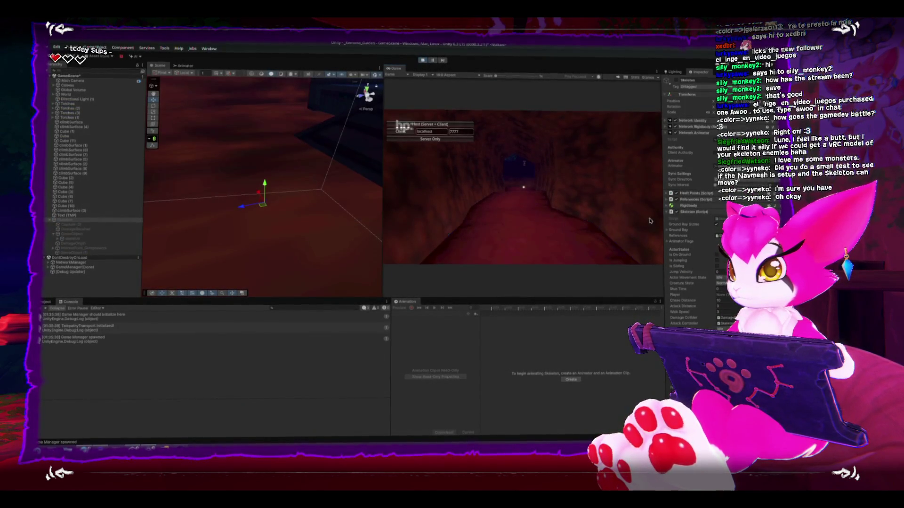
Step: Host the game, walk the player further through the cave, then stop play mode
{"action": "left_click", "coordinate": [461, 126]}
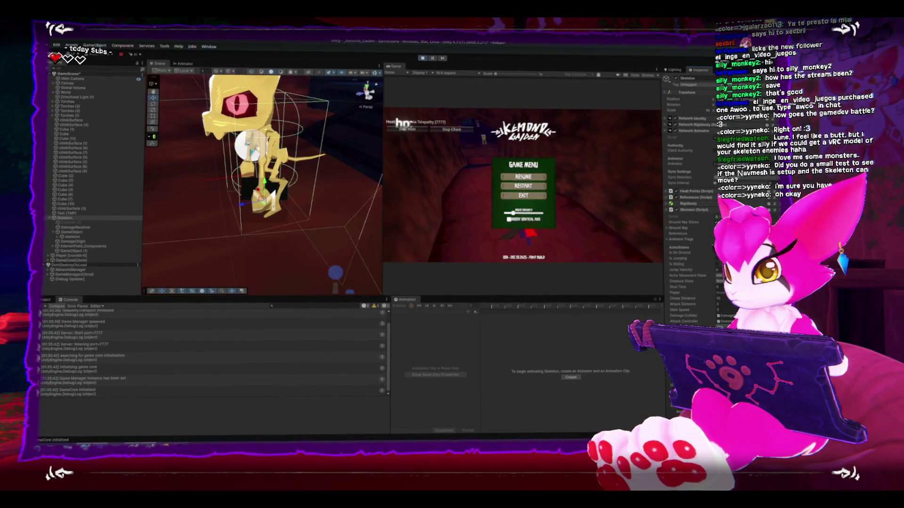
{"action": "key", "text": "Escape"}
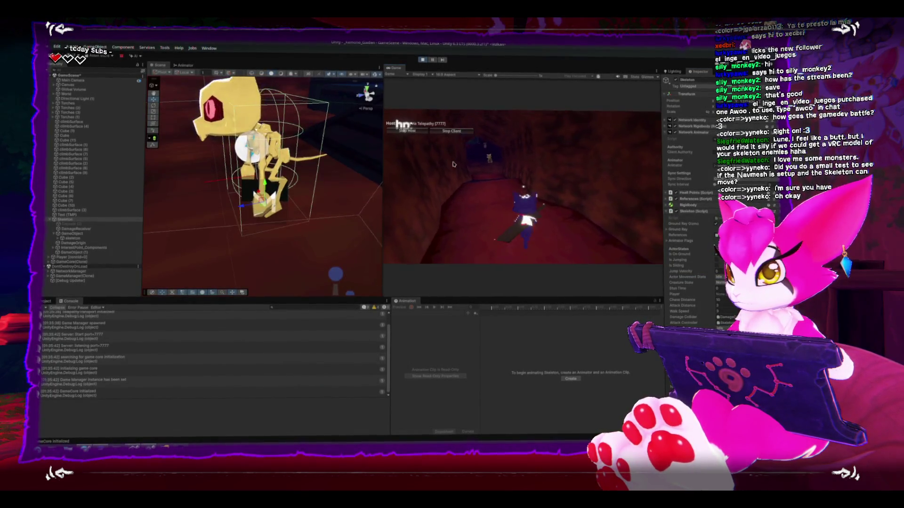
{"action": "key", "text": "w"}
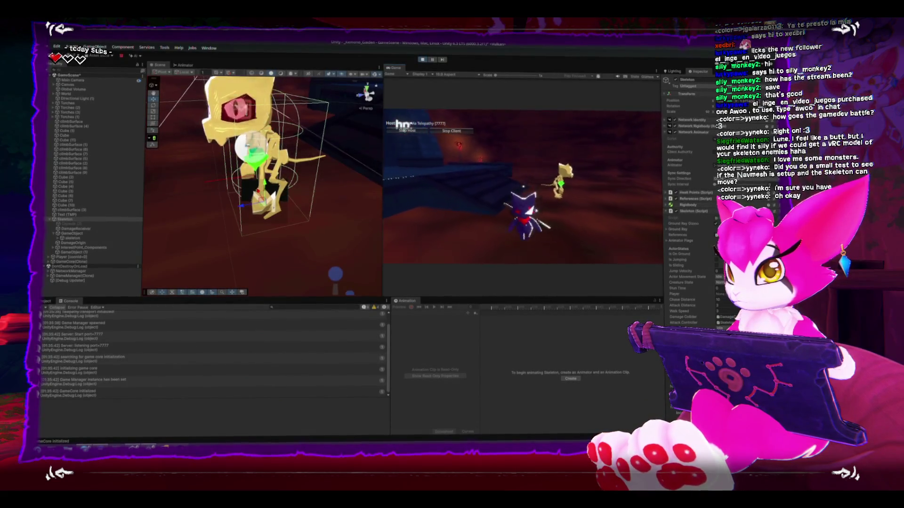
{"action": "key", "text": "Escape"}
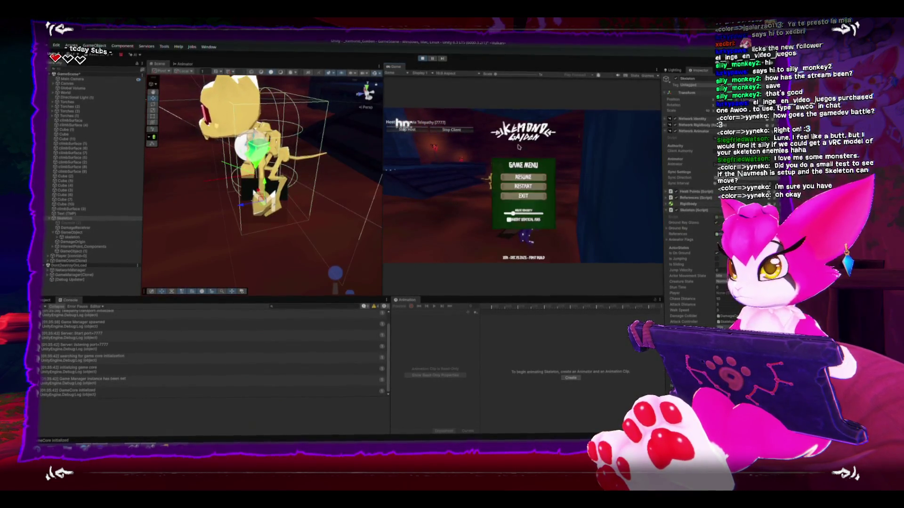
{"action": "left_click", "coordinate": [423, 59]}
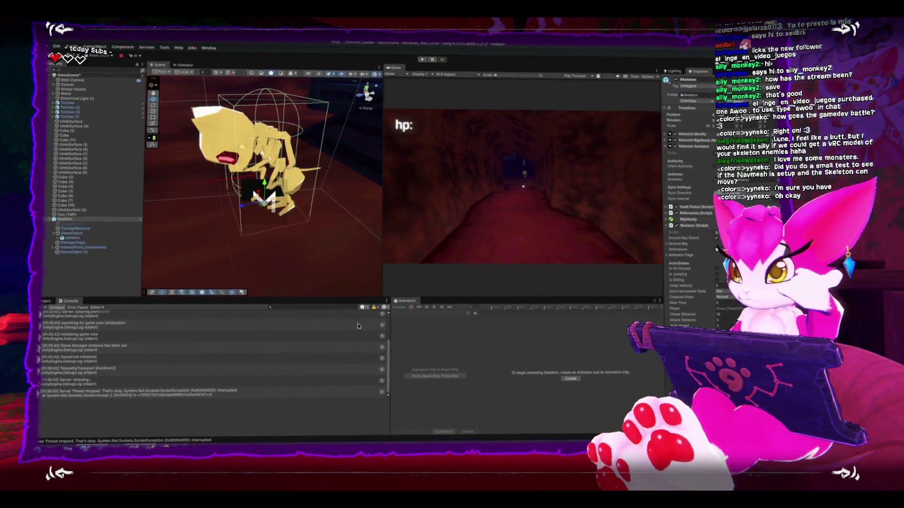
Step: Return to Skeleton.cs in Rider at CreatureFixedUpdate's MoveGround call
{"action": "scroll", "coordinate": [301, 345], "scroll_direction": "up", "scroll_amount": 3}
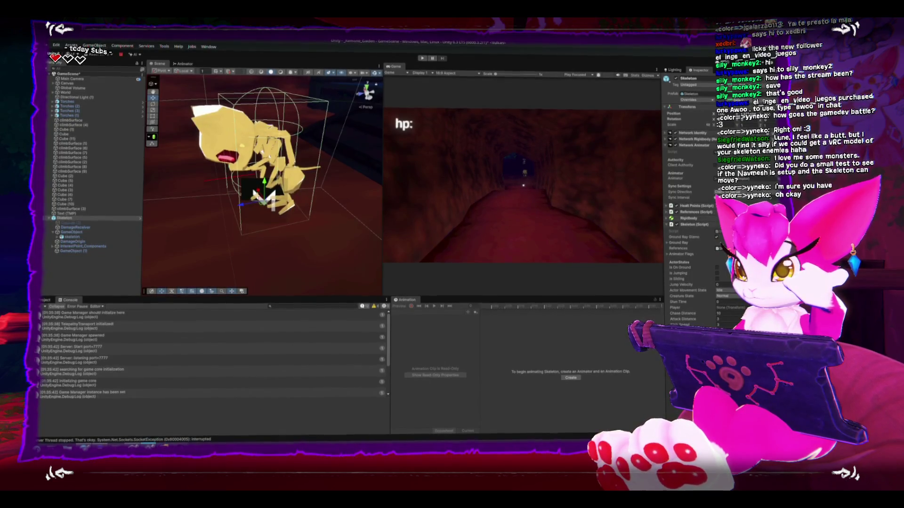
{"action": "key", "text": "alt+Tab"}
{"action": "scroll", "coordinate": [204, 360], "scroll_direction": "down", "scroll_amount": 3}
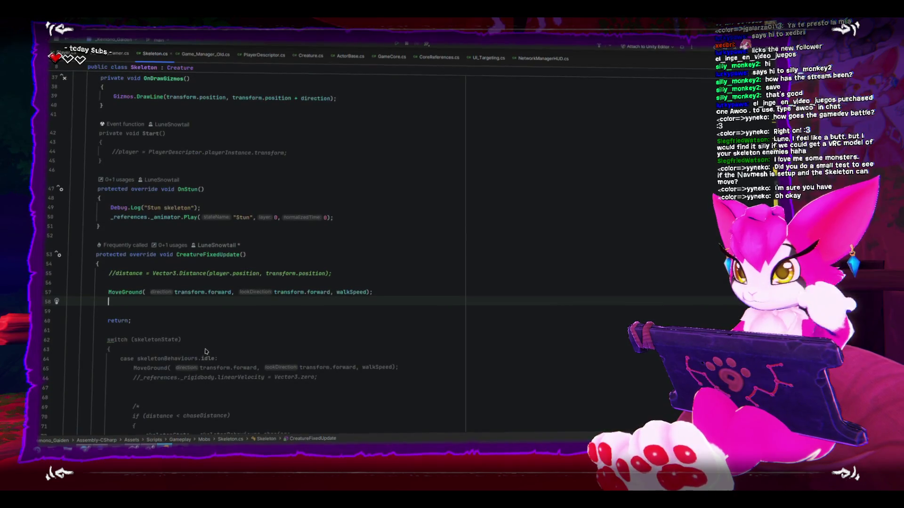
Step: Scroll to the MoveGround call in CreatureFixedUpdate, then return to Unity
{"action": "scroll", "coordinate": [206, 351], "scroll_direction": "down", "scroll_amount": 5}
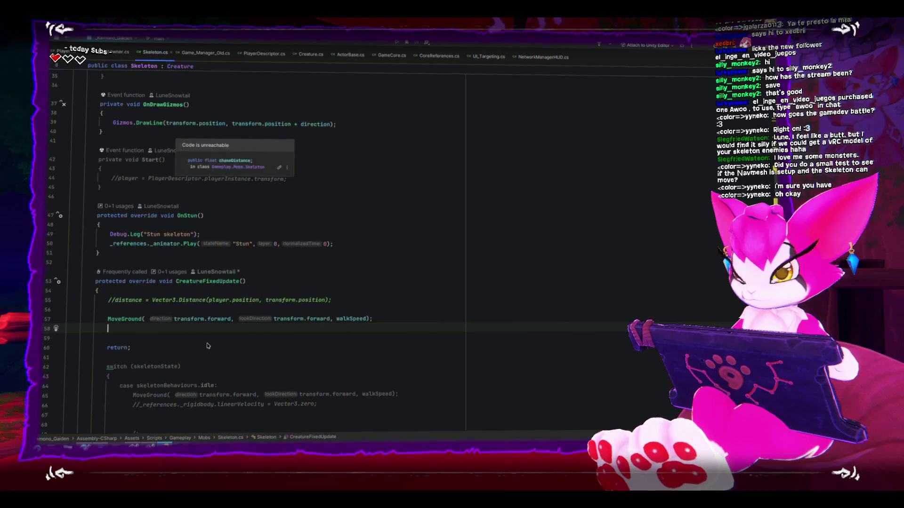
{"action": "key", "text": "alt+Tab"}
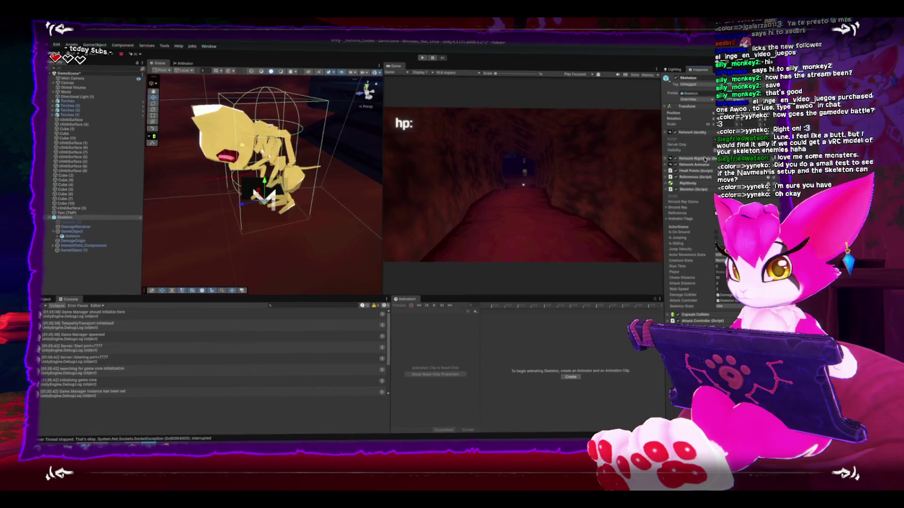
Step: Expand Network Rigidbody, host a test walking toward the skeleton until it reaches the player, then stop
{"action": "left_click", "coordinate": [705, 158]}
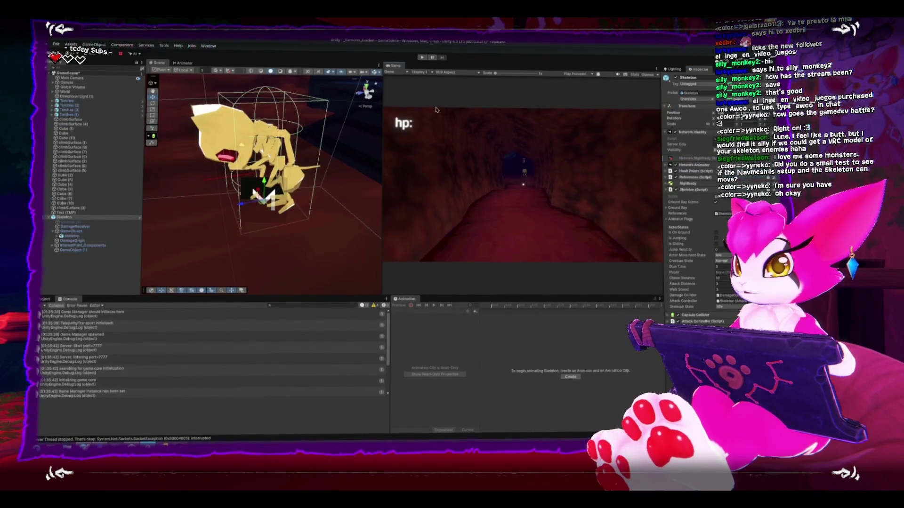
{"action": "left_click", "coordinate": [421, 57]}
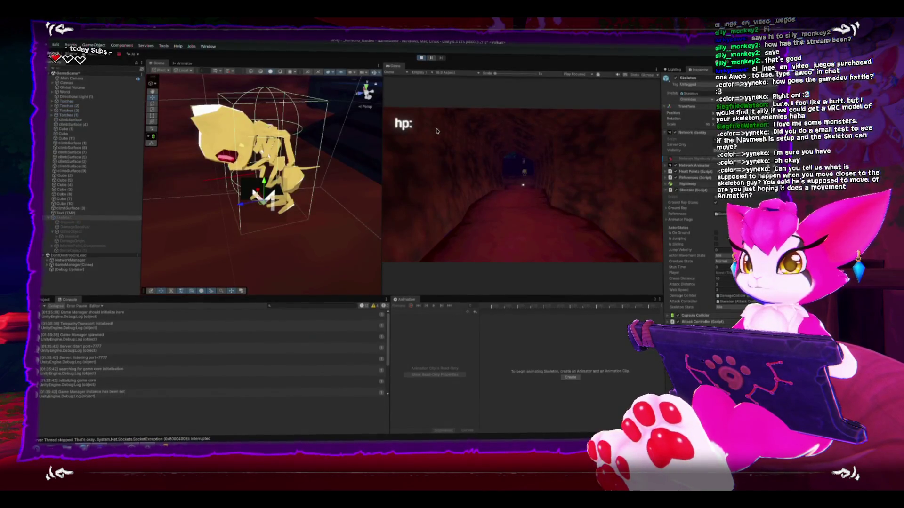
{"action": "left_click", "coordinate": [426, 124]}
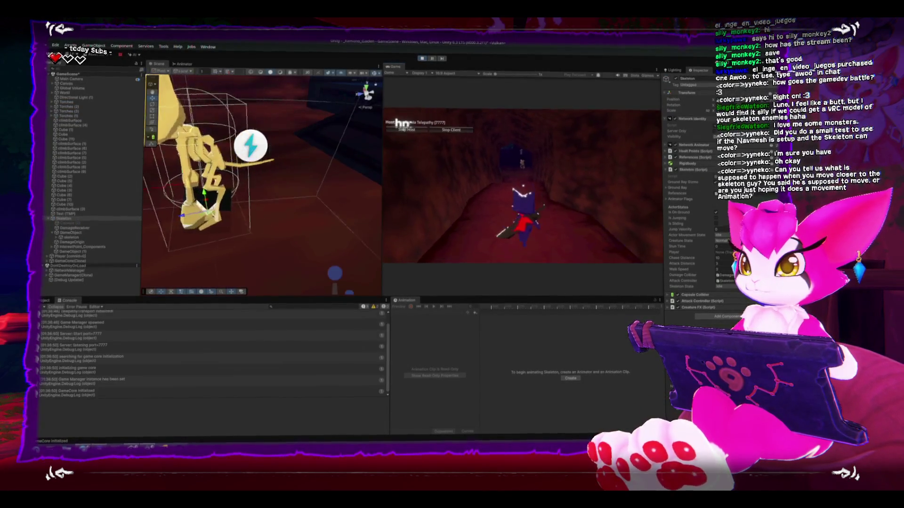
{"action": "key", "text": "w"}
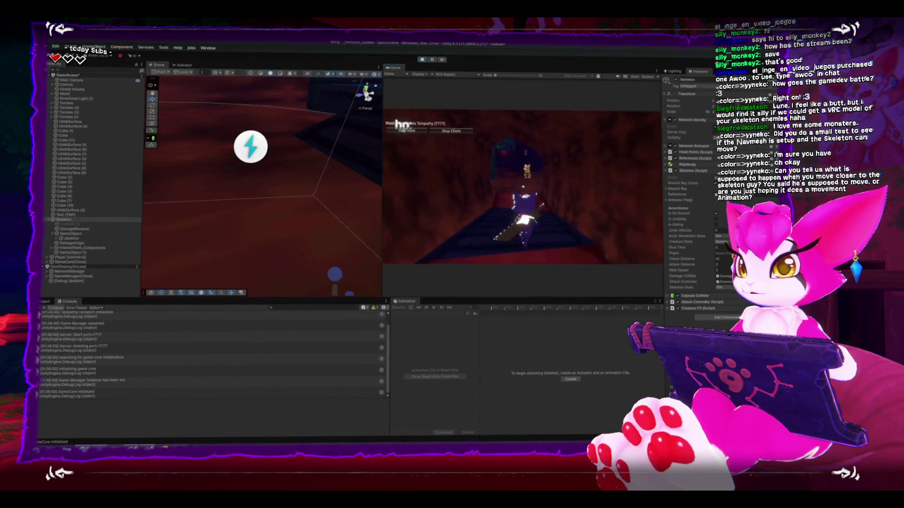
{"action": "key", "text": "w"}
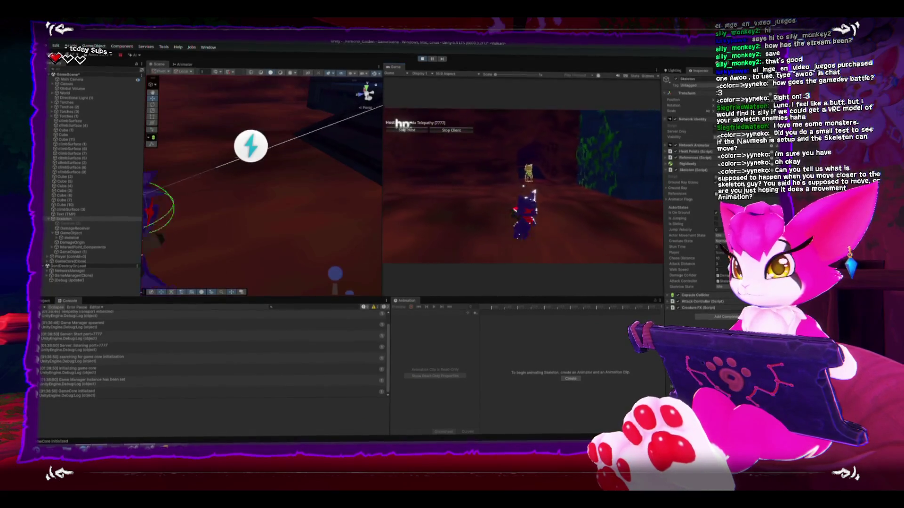
{"action": "key", "text": "Escape"}
{"action": "left_click", "coordinate": [422, 60]}
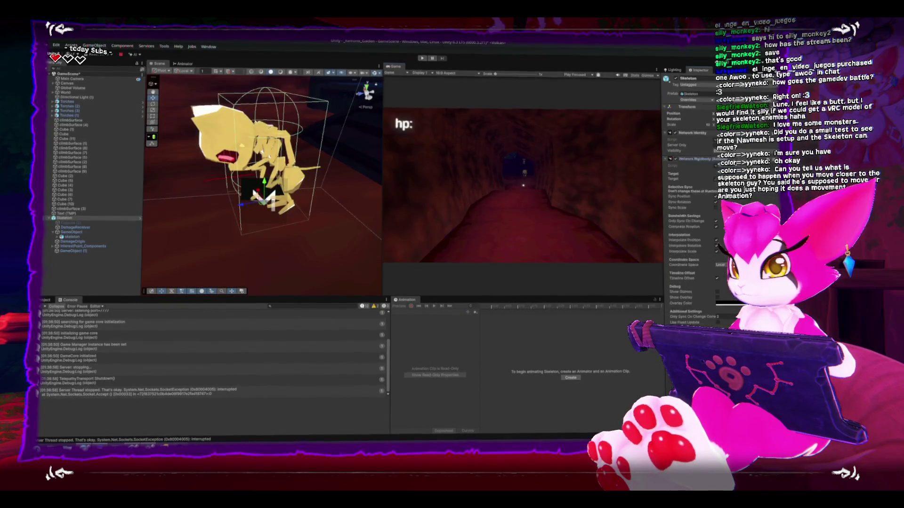
Step: Collapse Network Rigidbody, frame the skeleton, and move it up and left in the scene
{"action": "left_click", "coordinate": [692, 158]}
{"action": "scroll", "coordinate": [261, 184], "scroll_direction": "down", "scroll_amount": 5}
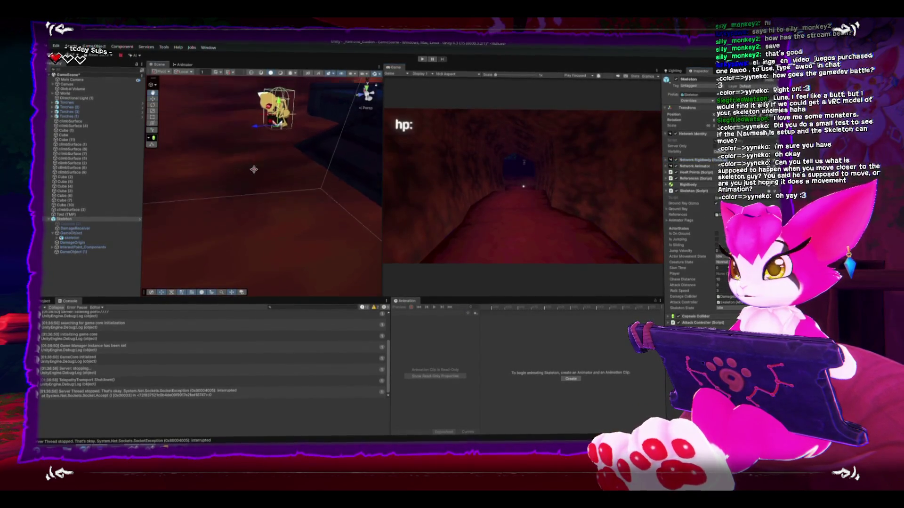
{"action": "key", "text": "f"}
{"action": "scroll", "coordinate": [251, 198], "scroll_direction": "down", "scroll_amount": 5}
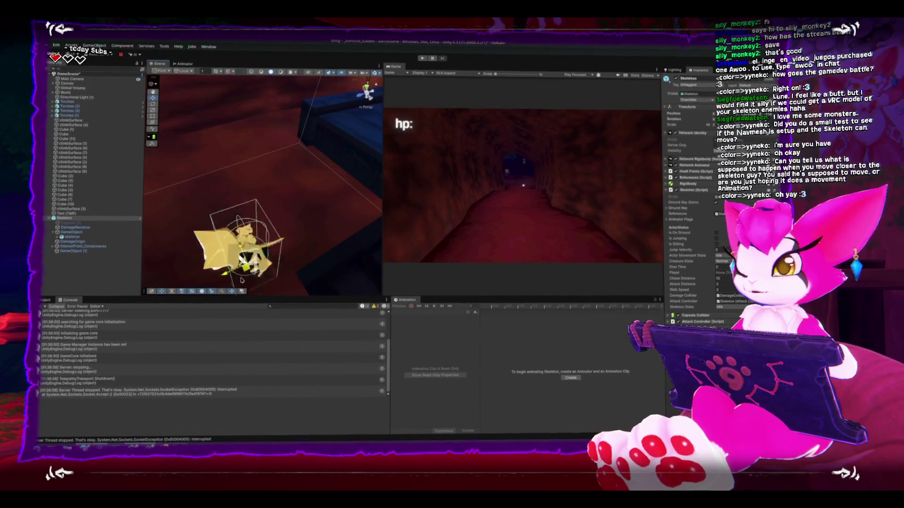
{"action": "mouse_move", "coordinate": [212, 226]}
{"action": "left_mouse_down"}
{"action": "mouse_move", "coordinate": [257, 219]}
{"action": "mouse_move", "coordinate": [245, 221]}
{"action": "left_mouse_up"}
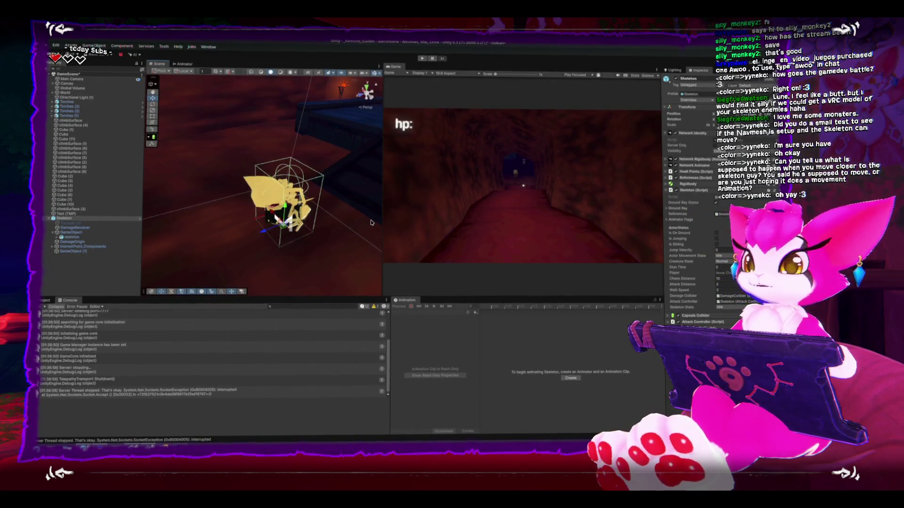
{"action": "mouse_move", "coordinate": [282, 228]}
{"action": "left_mouse_down"}
{"action": "mouse_move", "coordinate": [248, 198]}
{"action": "mouse_move", "coordinate": [263, 215]}
{"action": "mouse_move", "coordinate": [268, 198]}
{"action": "left_mouse_up"}
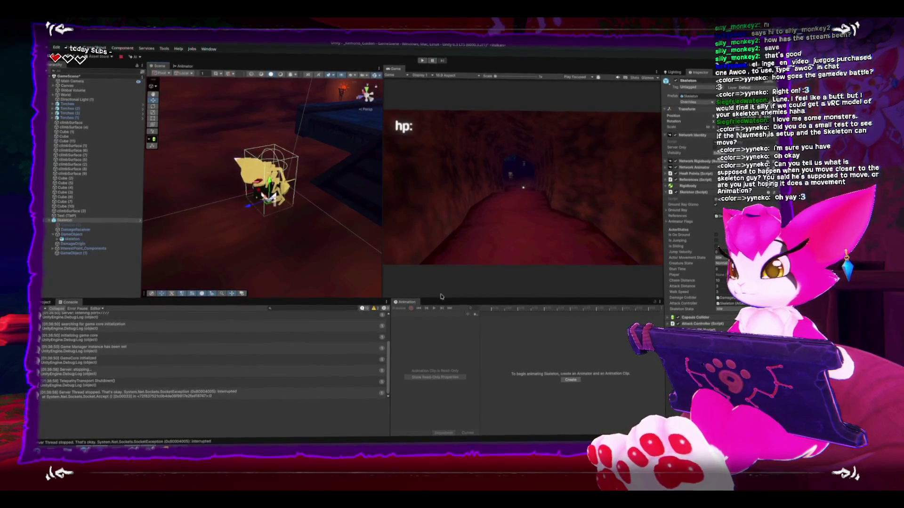
Step: Bring up Skeleton.cs at CreatureFixedUpdate's chasing and attacking cases
{"action": "key", "text": "alt+Tab"}
{"action": "scroll", "coordinate": [357, 350], "scroll_direction": "down", "scroll_amount": 4}
{"action": "scroll", "coordinate": [357, 349], "scroll_direction": "down", "scroll_amount": 12}
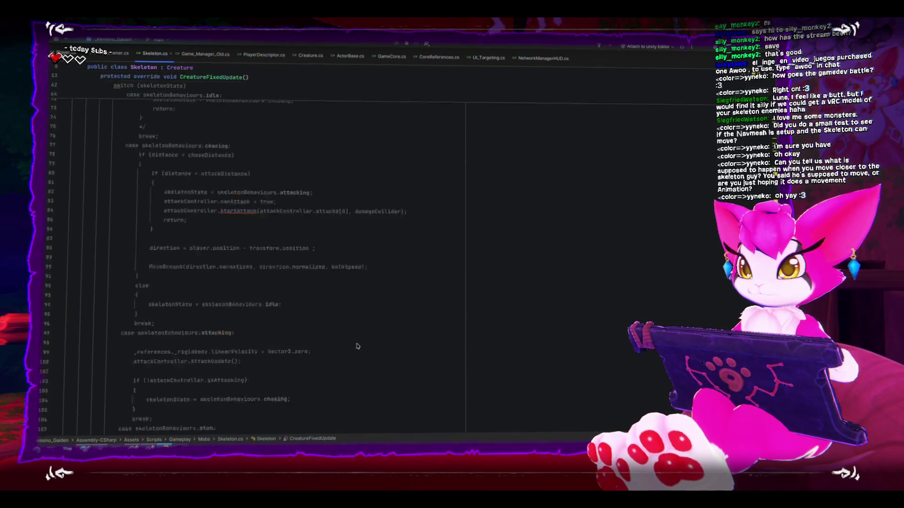
Step: Scroll through Skeleton.cs's chasing and attacking switch cases, then return to Unity
{"action": "scroll", "coordinate": [358, 343], "scroll_direction": "up", "scroll_amount": 15}
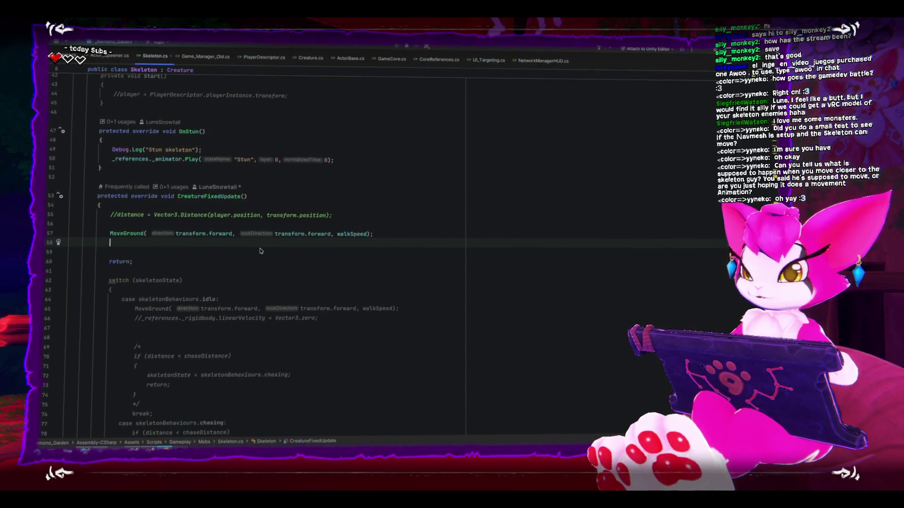
{"action": "key", "text": "alt+Tab"}
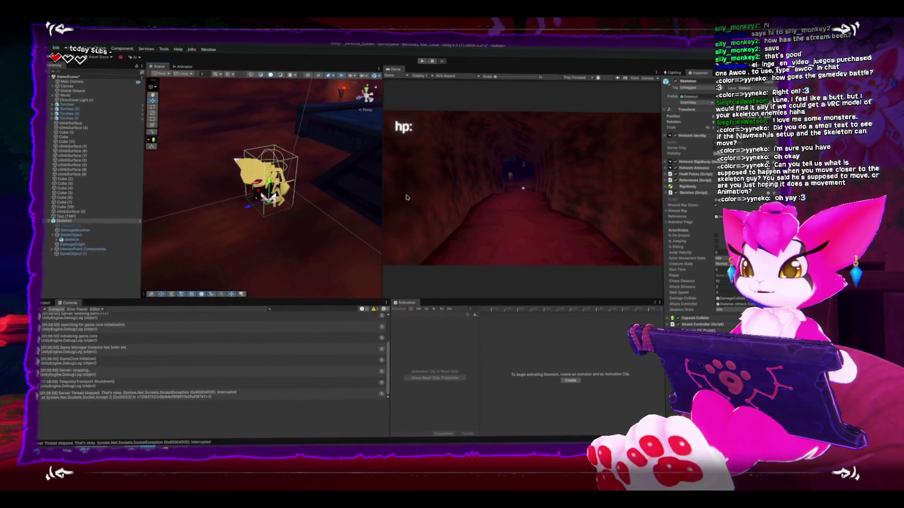
Step: Launch KolourPaint and invert the blank canvas to black, undoing a stray stroke
{"action": "key", "text": "super"}
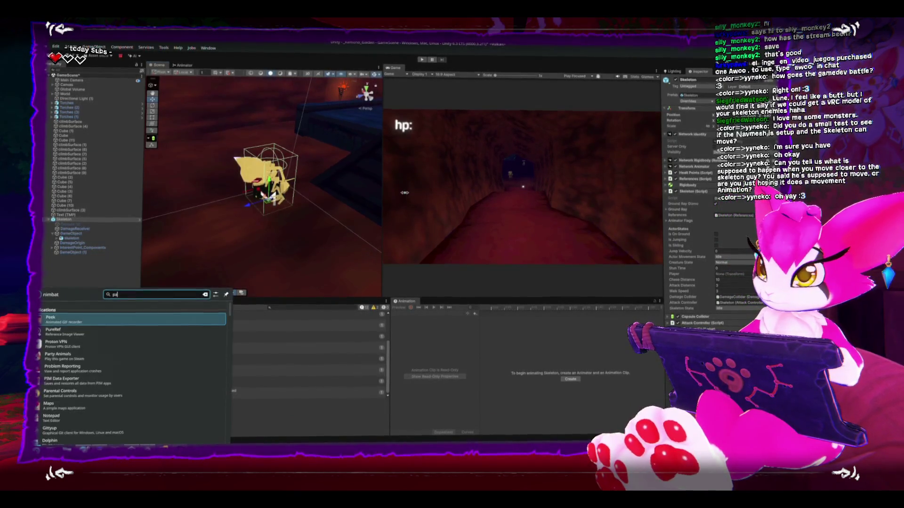
{"action": "type", "text": "paint"}
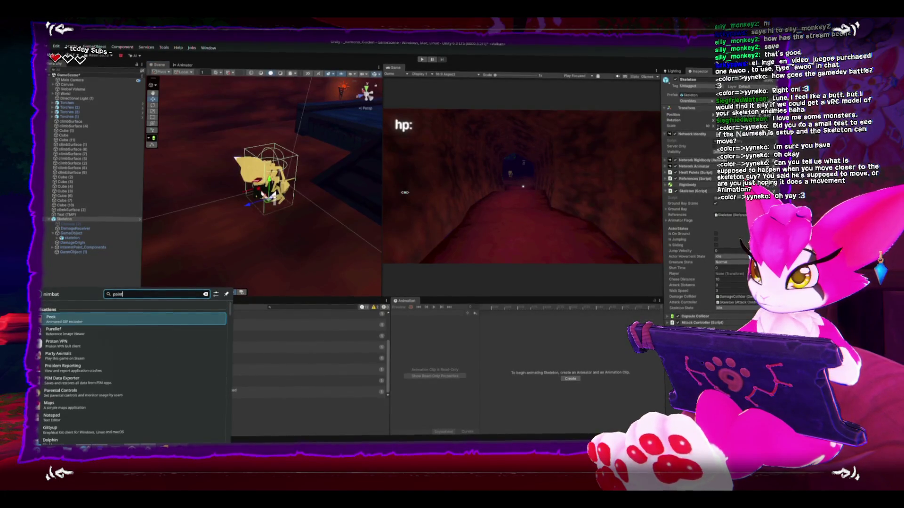
{"action": "left_click", "coordinate": [213, 331]}
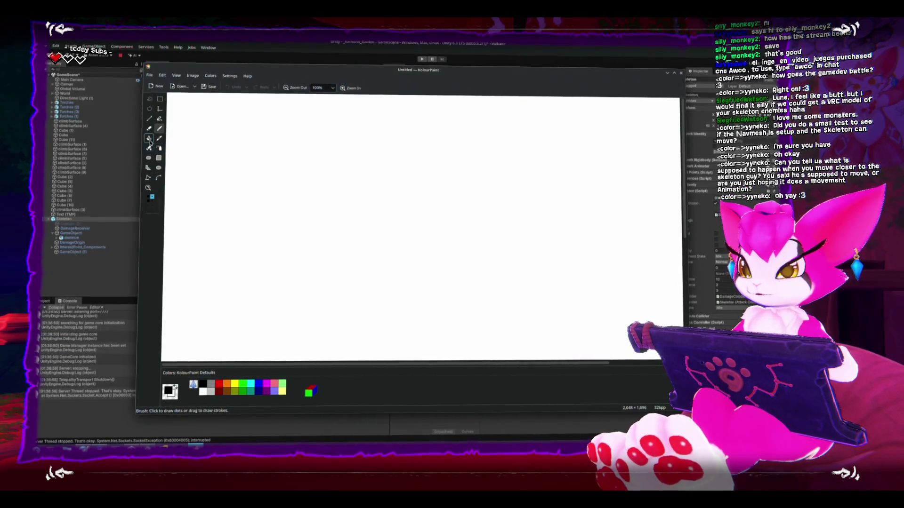
{"action": "key", "text": "ctrl+i"}
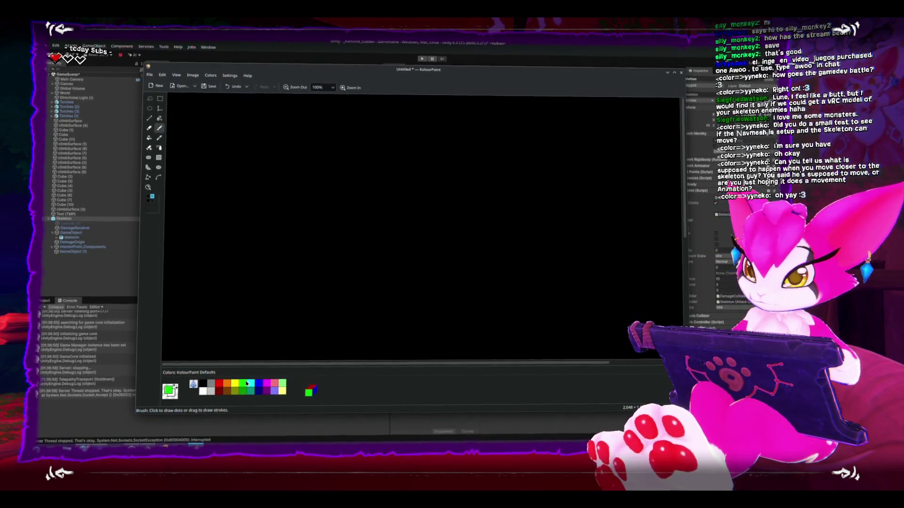
{"action": "key", "text": "ctrl+z"}
Step: Sketch a small red player figure near the top and label it P1
{"action": "mouse_move", "coordinate": [302, 151]}
{"action": "left_mouse_down"}
{"action": "mouse_move", "coordinate": [312, 146]}
{"action": "mouse_move", "coordinate": [248, 359]}
{"action": "left_mouse_up"}
{"action": "scroll", "coordinate": [290, 174], "scroll_direction": "down", "scroll_amount": 3}
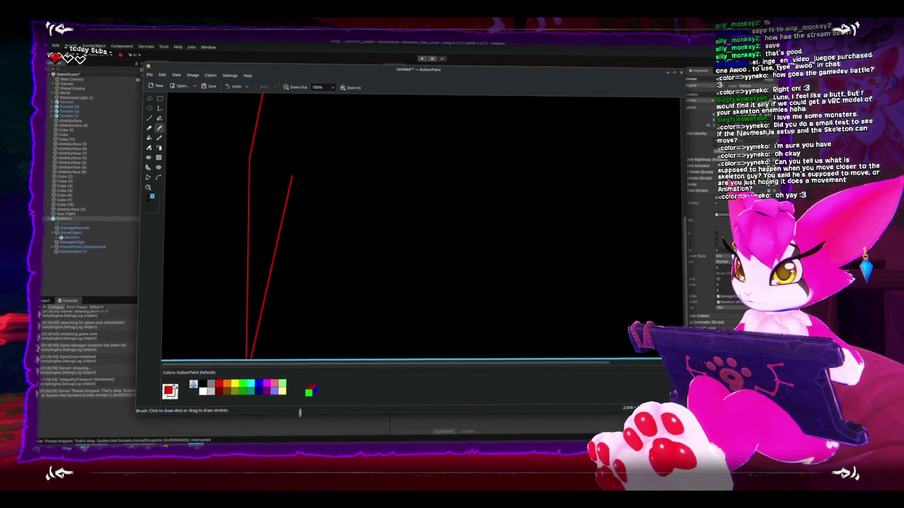
{"action": "scroll", "coordinate": [315, 242], "scroll_direction": "up", "scroll_amount": 3}
{"action": "key", "text": "ctrl+z"}
{"action": "mouse_move", "coordinate": [295, 163]}
{"action": "left_mouse_down"}
{"action": "mouse_move", "coordinate": [288, 192]}
{"action": "mouse_move", "coordinate": [304, 180]}
{"action": "mouse_move", "coordinate": [308, 192]}
{"action": "mouse_move", "coordinate": [313, 165]}
{"action": "mouse_move", "coordinate": [318, 170]}
{"action": "left_mouse_up"}
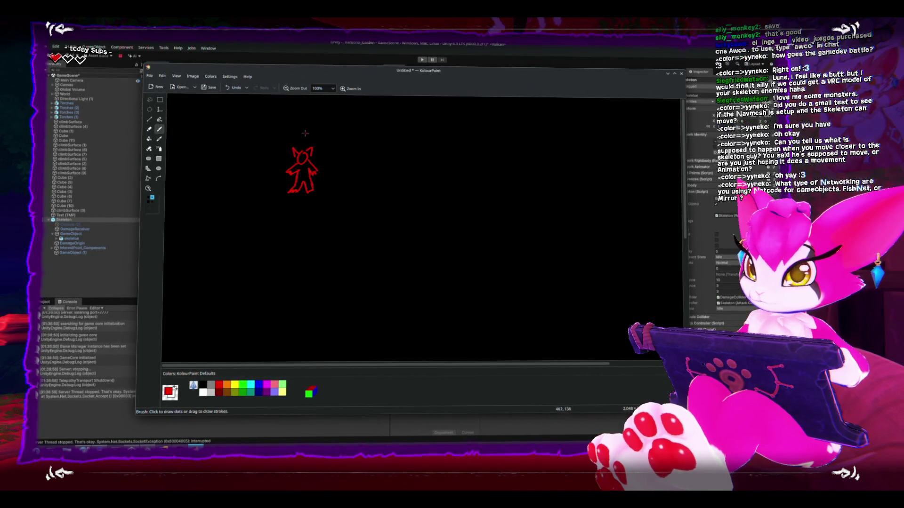
{"action": "mouse_move", "coordinate": [300, 114]}
{"action": "left_mouse_down"}
{"action": "mouse_move", "coordinate": [300, 125]}
{"action": "mouse_move", "coordinate": [315, 124]}
{"action": "left_mouse_up"}
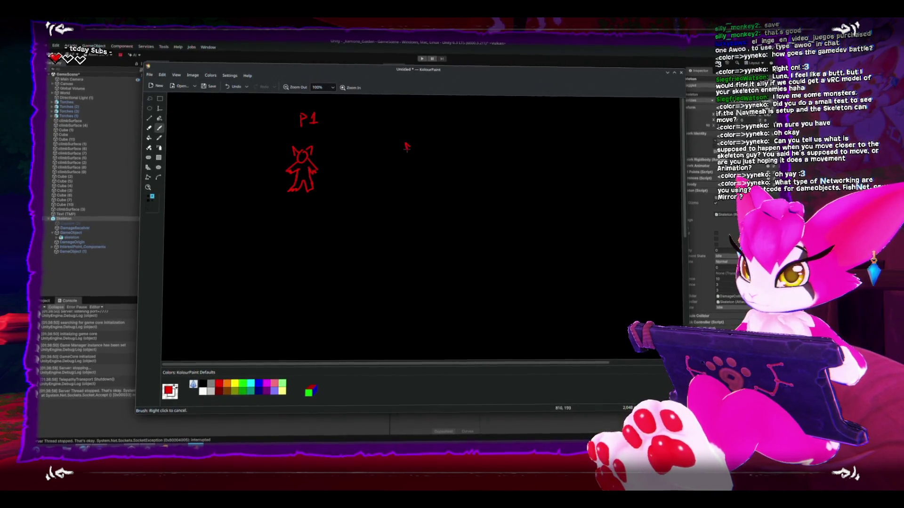
Step: Draw a second red figure with a tail labelled P2, plus an orange Server icon at left
{"action": "left_click_drag", "start_coordinate": [408, 148], "coordinate": [422, 149]}
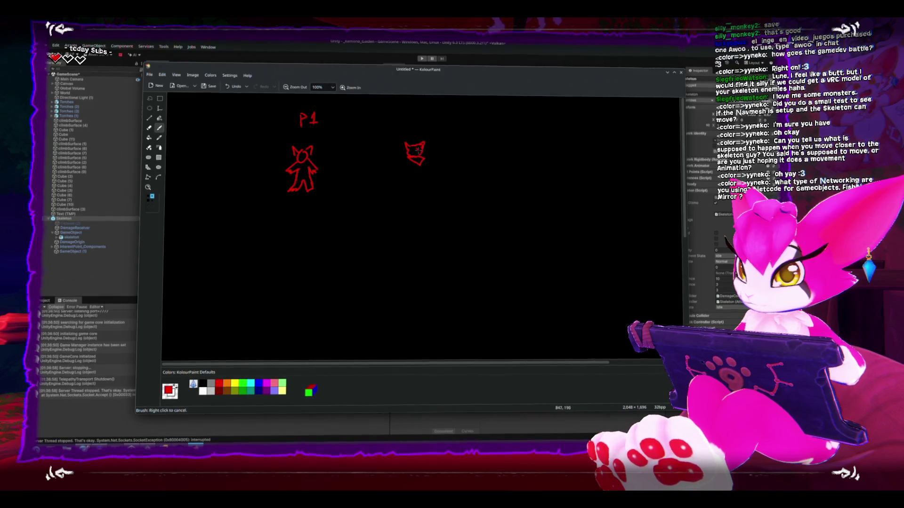
{"action": "left_click_drag", "start_coordinate": [409, 148], "coordinate": [417, 177]}
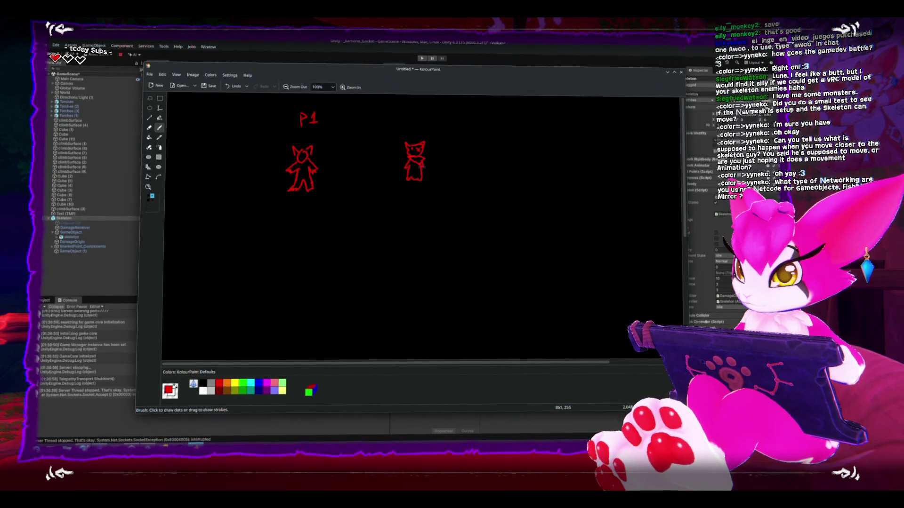
{"action": "left_click_drag", "start_coordinate": [423, 175], "coordinate": [438, 164]}
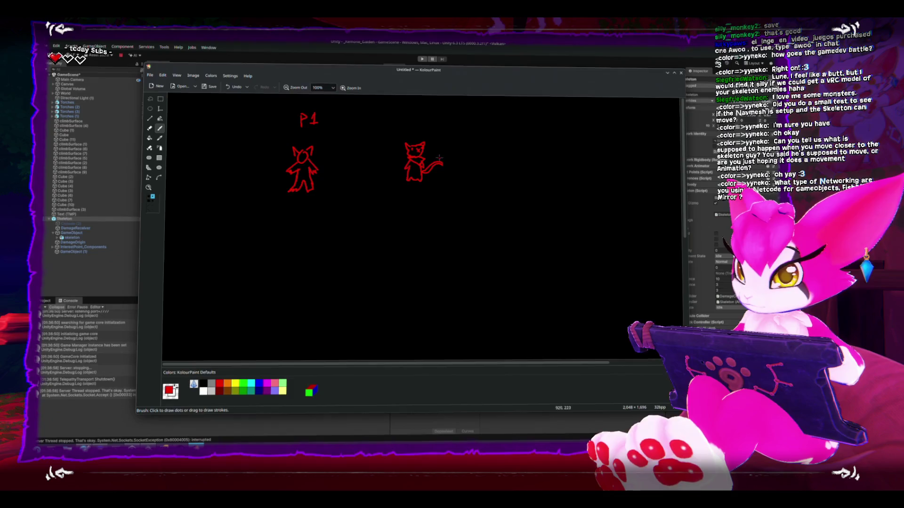
{"action": "mouse_move", "coordinate": [409, 111]}
{"action": "left_mouse_down"}
{"action": "mouse_move", "coordinate": [409, 127]}
{"action": "mouse_move", "coordinate": [428, 123]}
{"action": "left_mouse_up"}
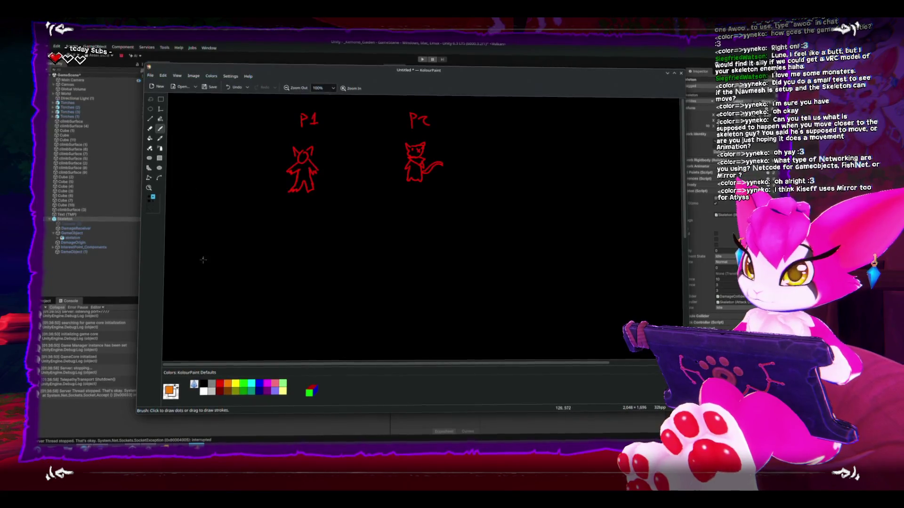
{"action": "mouse_move", "coordinate": [212, 220]}
{"action": "left_mouse_down"}
{"action": "mouse_move", "coordinate": [224, 242]}
{"action": "mouse_move", "coordinate": [227, 212]}
{"action": "mouse_move", "coordinate": [229, 241]}
{"action": "mouse_move", "coordinate": [221, 224]}
{"action": "left_mouse_up"}
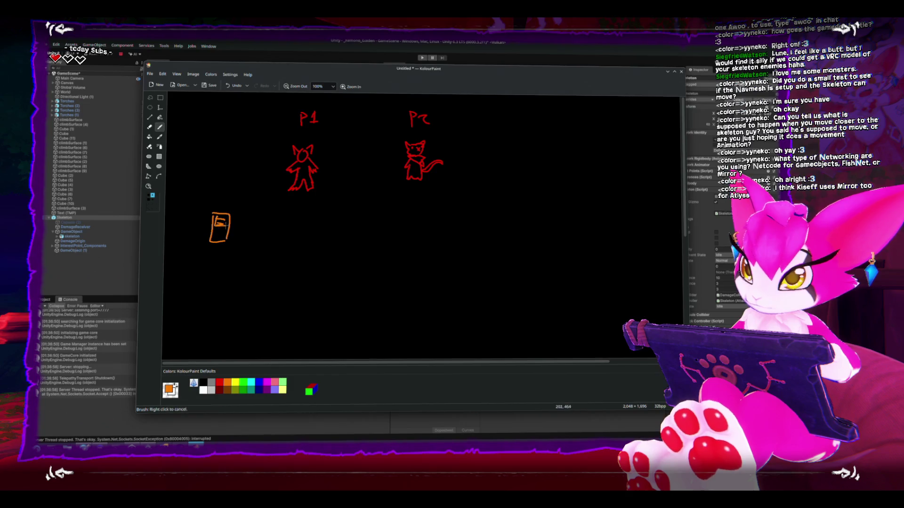
{"action": "left_click_drag", "start_coordinate": [210, 192], "coordinate": [212, 198]}
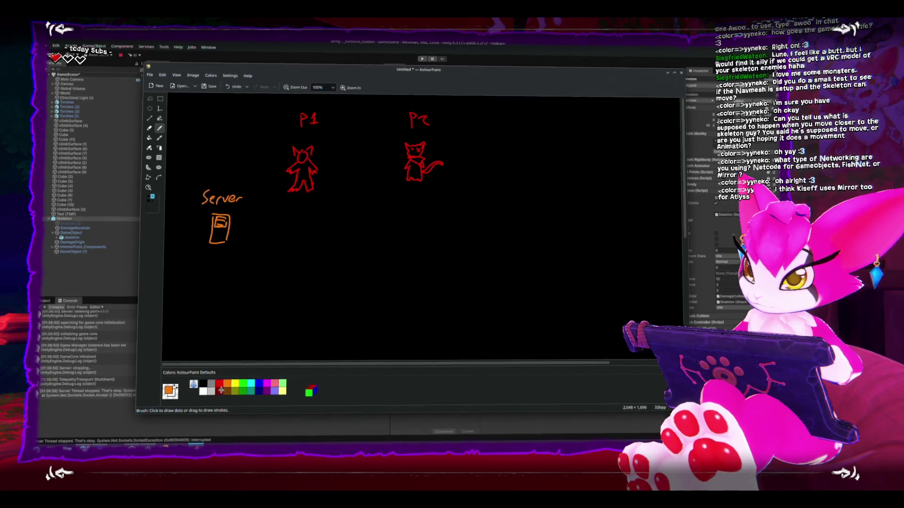
Step: Frame P1-with-Server and P2 in separate blue boxes, each labelled client
{"action": "left_click", "coordinate": [260, 382]}
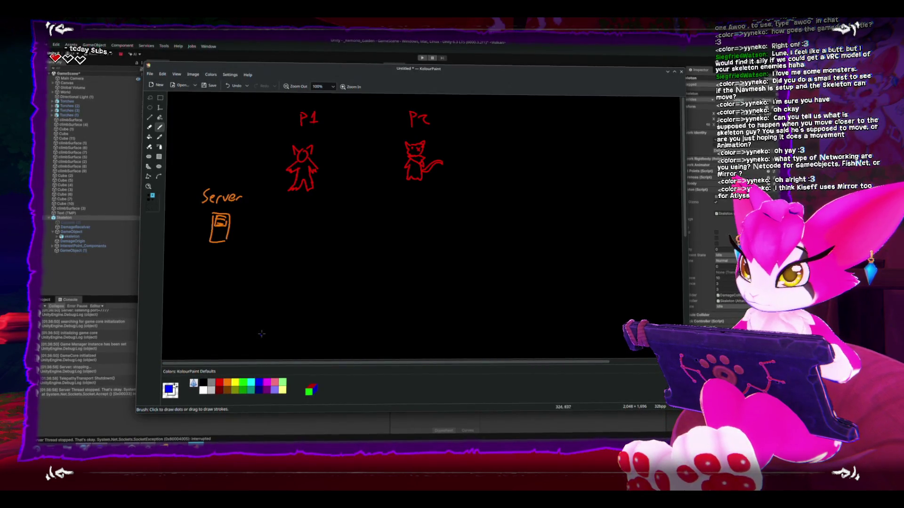
{"action": "mouse_move", "coordinate": [196, 108]}
{"action": "left_mouse_down"}
{"action": "mouse_move", "coordinate": [193, 181]}
{"action": "mouse_move", "coordinate": [197, 107]}
{"action": "left_mouse_up"}
{"action": "left_click_drag", "start_coordinate": [296, 135], "coordinate": [326, 129]}
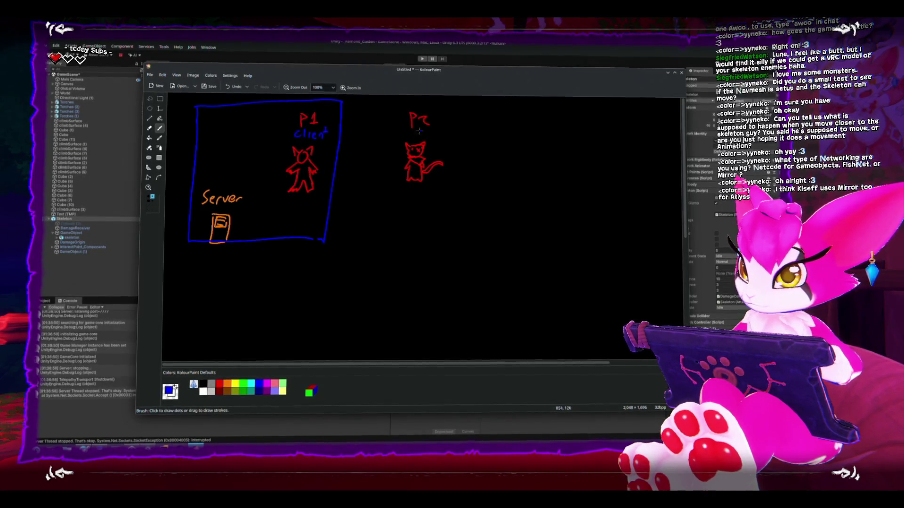
{"action": "left_click_drag", "start_coordinate": [420, 134], "coordinate": [438, 133]}
{"action": "mouse_move", "coordinate": [460, 103]}
{"action": "left_mouse_down"}
{"action": "mouse_move", "coordinate": [358, 107]}
{"action": "mouse_move", "coordinate": [346, 247]}
{"action": "mouse_move", "coordinate": [447, 241]}
{"action": "left_mouse_up"}
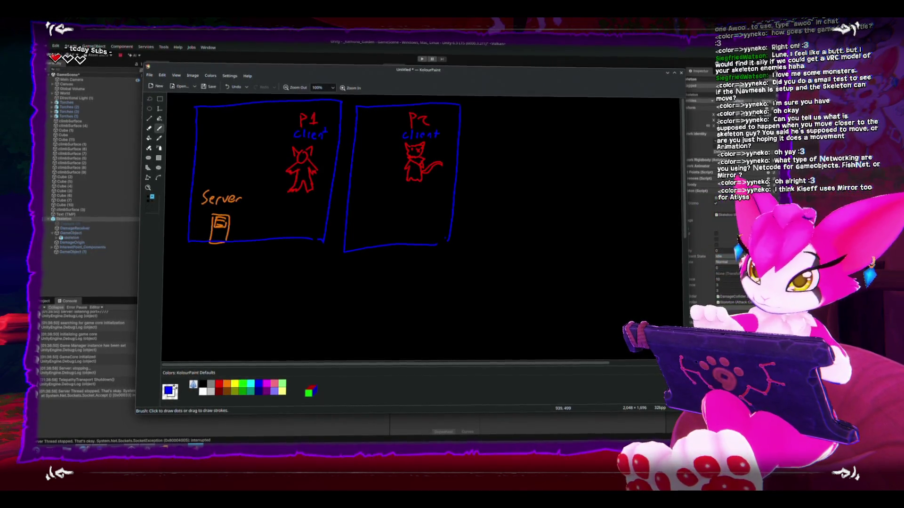
Step: Draw red skulls with eye details below the blue boxes
{"action": "left_click", "coordinate": [235, 383]}
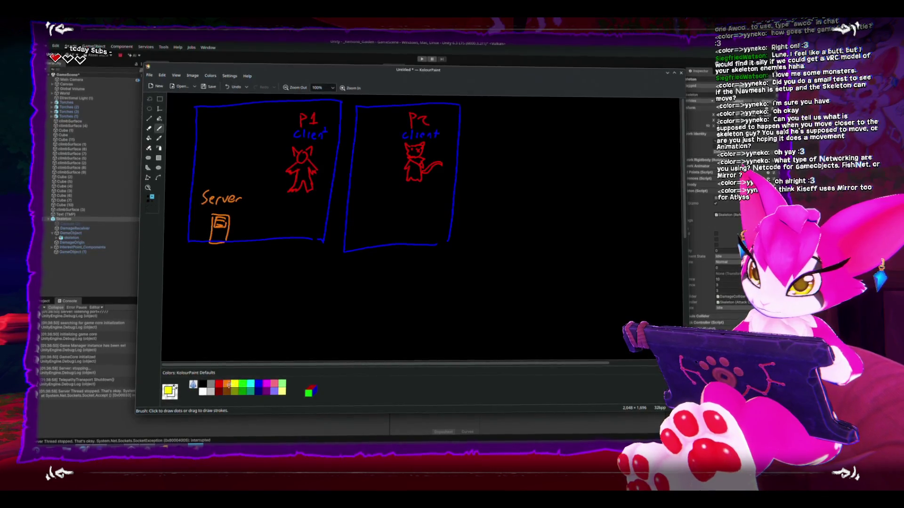
{"action": "left_click", "coordinate": [219, 384]}
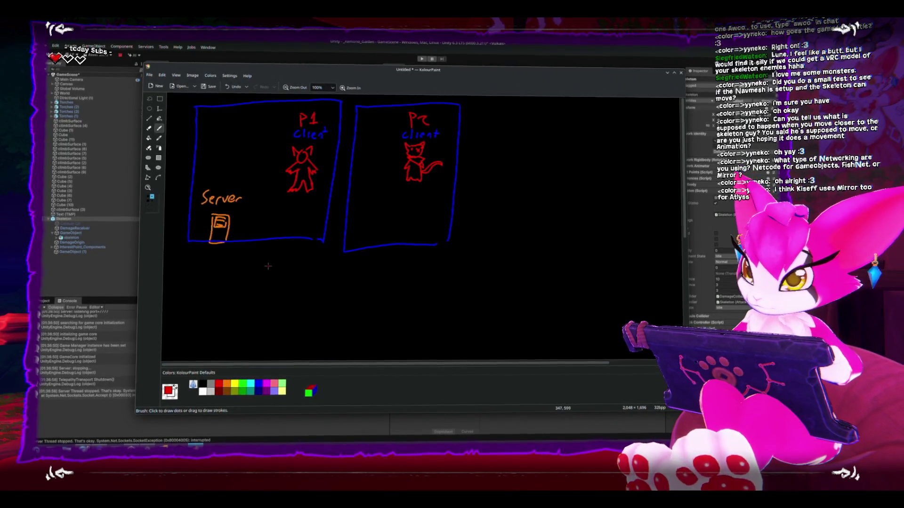
{"action": "mouse_move", "coordinate": [270, 270]}
{"action": "left_mouse_down"}
{"action": "mouse_move", "coordinate": [301, 268]}
{"action": "mouse_move", "coordinate": [312, 258]}
{"action": "mouse_move", "coordinate": [307, 268]}
{"action": "left_mouse_up"}
{"action": "left_click_drag", "start_coordinate": [311, 264], "coordinate": [349, 270]}
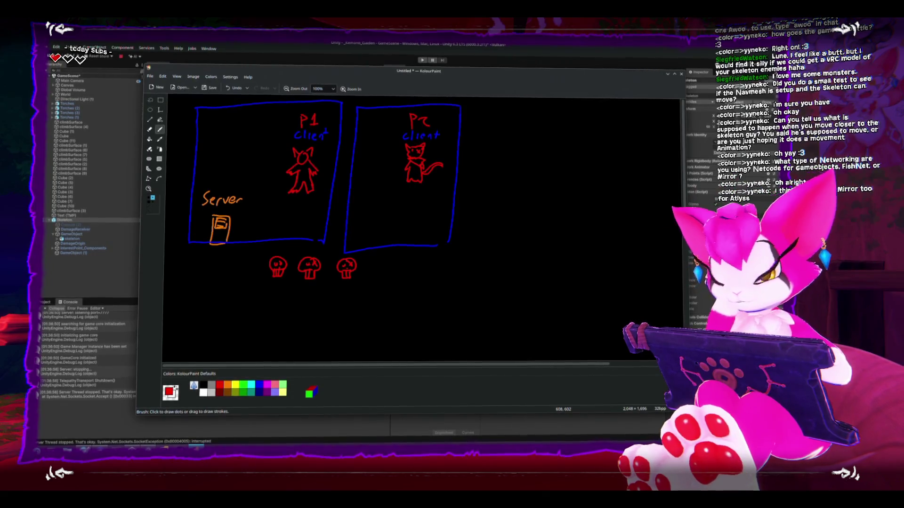
Step: Box the skulls in blue from Server, add a green 'Logic' label and an arrow toward P2
{"action": "left_click", "coordinate": [260, 386]}
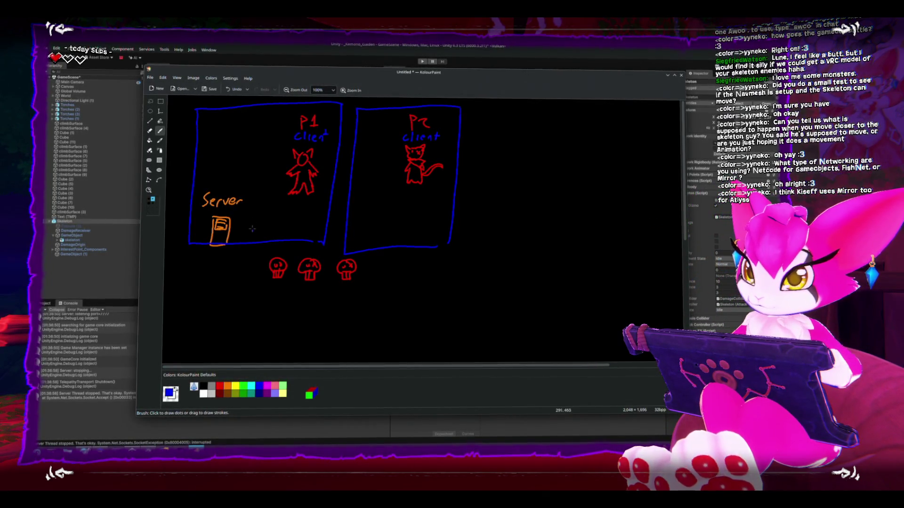
{"action": "mouse_move", "coordinate": [210, 210]}
{"action": "left_mouse_down"}
{"action": "mouse_move", "coordinate": [364, 218]}
{"action": "mouse_move", "coordinate": [367, 294]}
{"action": "mouse_move", "coordinate": [205, 301]}
{"action": "mouse_move", "coordinate": [208, 211]}
{"action": "left_mouse_up"}
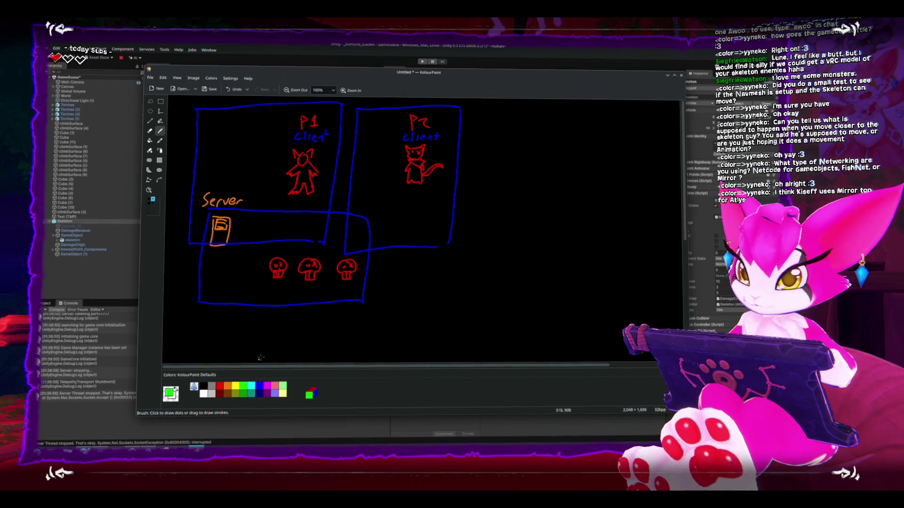
{"action": "left_click_drag", "start_coordinate": [267, 280], "coordinate": [293, 291]}
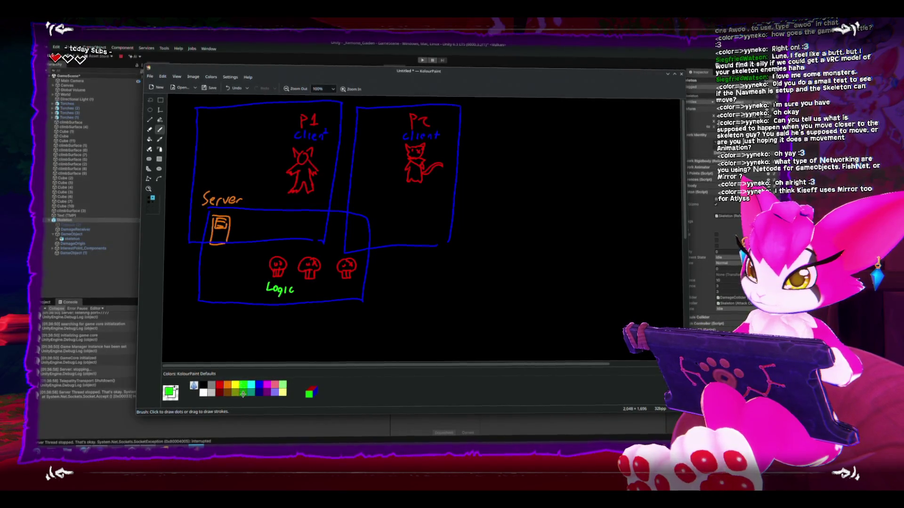
{"action": "mouse_move", "coordinate": [360, 270]}
{"action": "left_mouse_down"}
{"action": "mouse_move", "coordinate": [383, 263]}
{"action": "mouse_move", "coordinate": [396, 241]}
{"action": "left_mouse_up"}
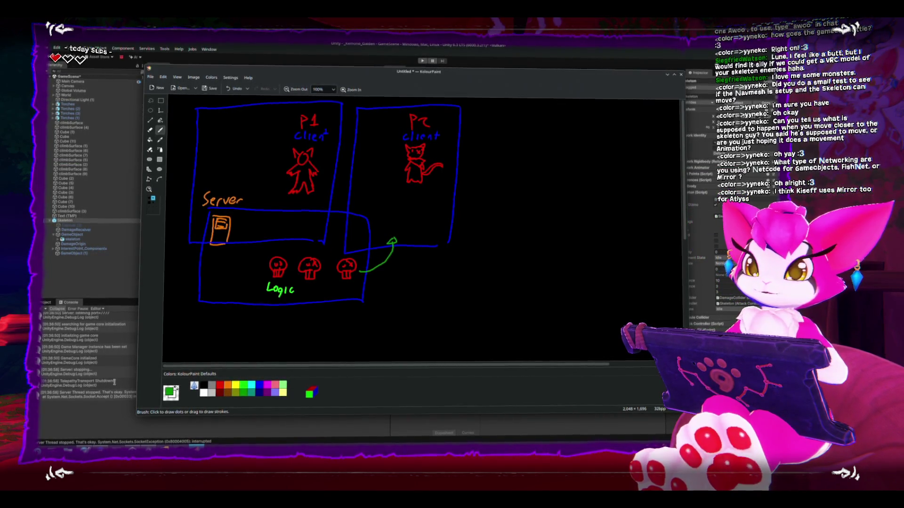
{"action": "key", "text": "alt+Tab"}
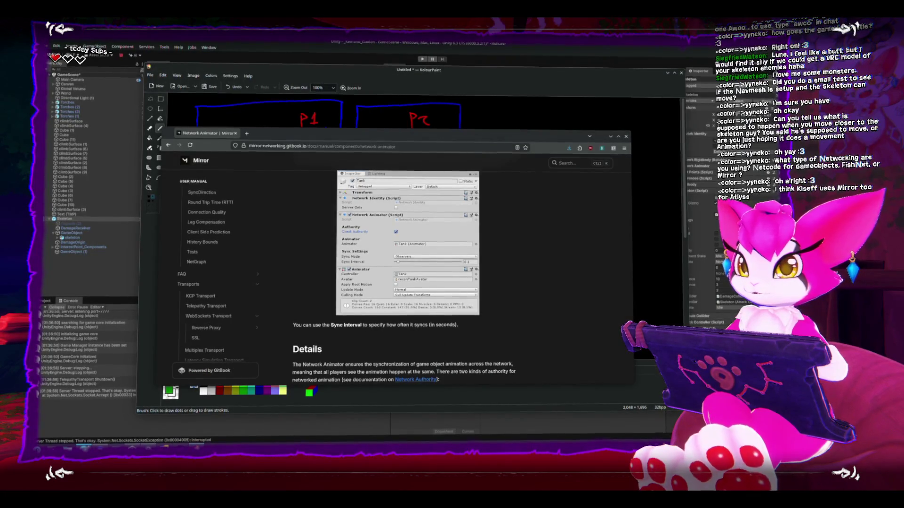
Step: In the Mirror GitHub tab, scroll the README down to the 'Made with Mirror' section
{"action": "key", "text": "alt+Tab"}
{"action": "scroll", "coordinate": [206, 225], "scroll_direction": "down", "scroll_amount": 10}
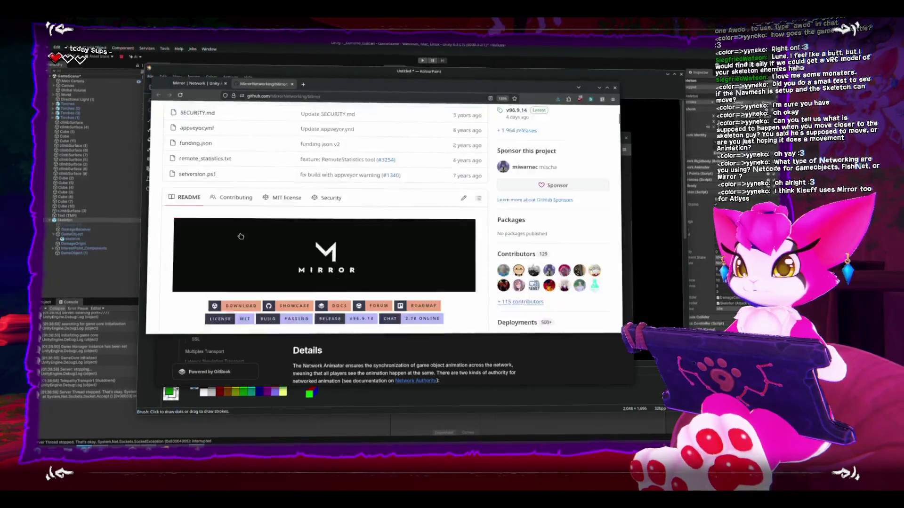
{"action": "scroll", "coordinate": [206, 224], "scroll_direction": "down", "scroll_amount": 15}
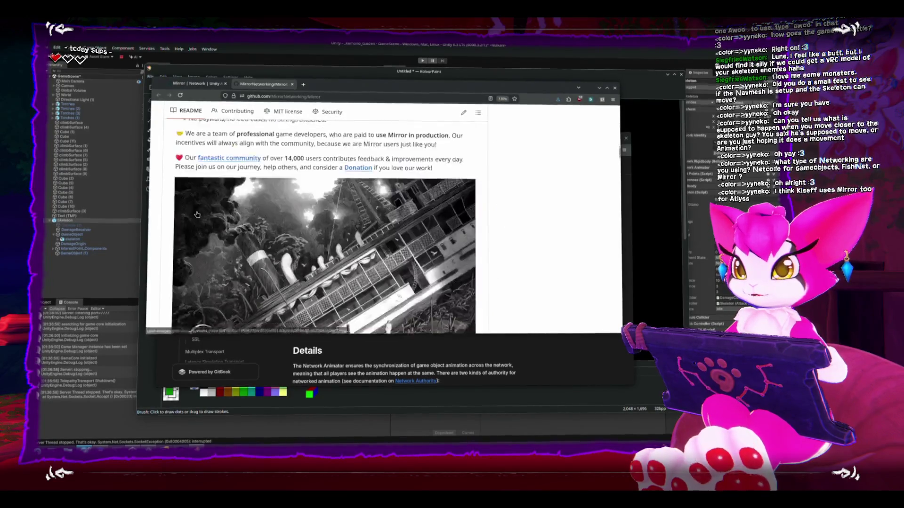
{"action": "scroll", "coordinate": [197, 215], "scroll_direction": "down", "scroll_amount": 10}
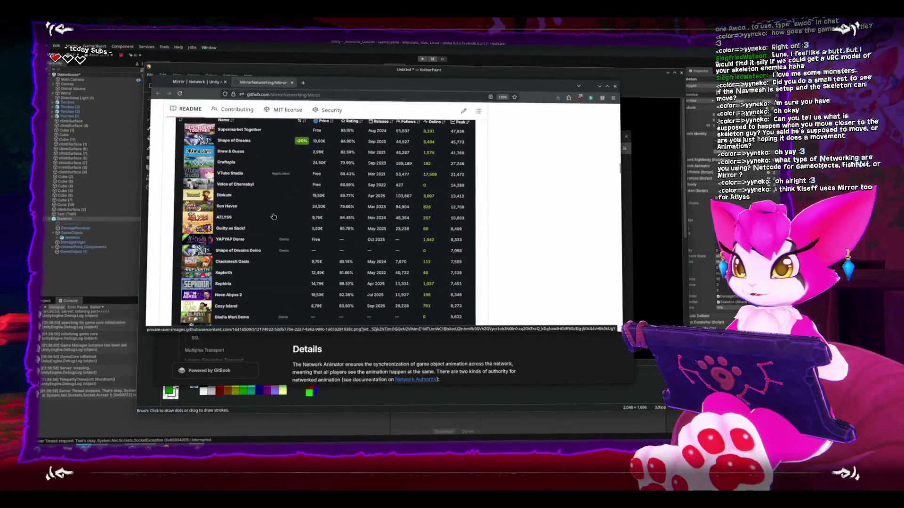
{"action": "scroll", "coordinate": [516, 241], "scroll_direction": "up", "scroll_amount": 3}
{"action": "scroll", "coordinate": [516, 242], "scroll_direction": "down", "scroll_amount": 6}
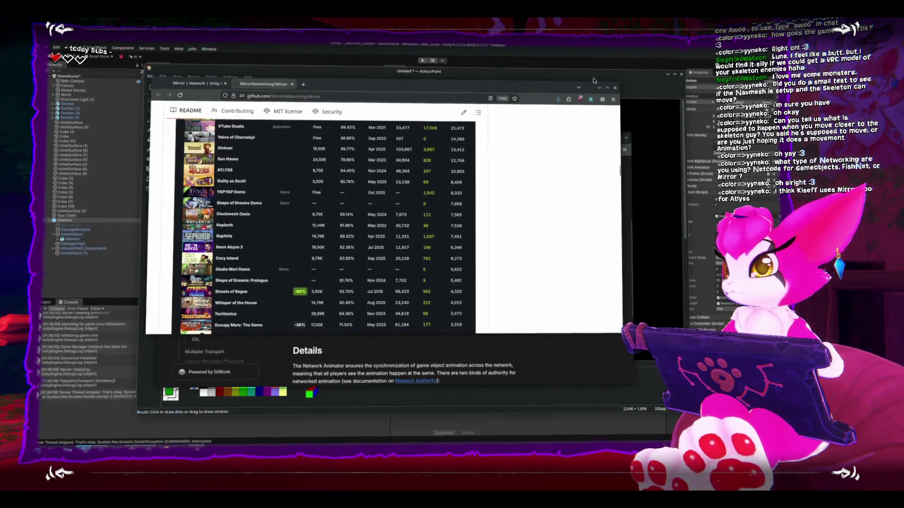
{"action": "scroll", "coordinate": [553, 189], "scroll_direction": "up", "scroll_amount": 3}
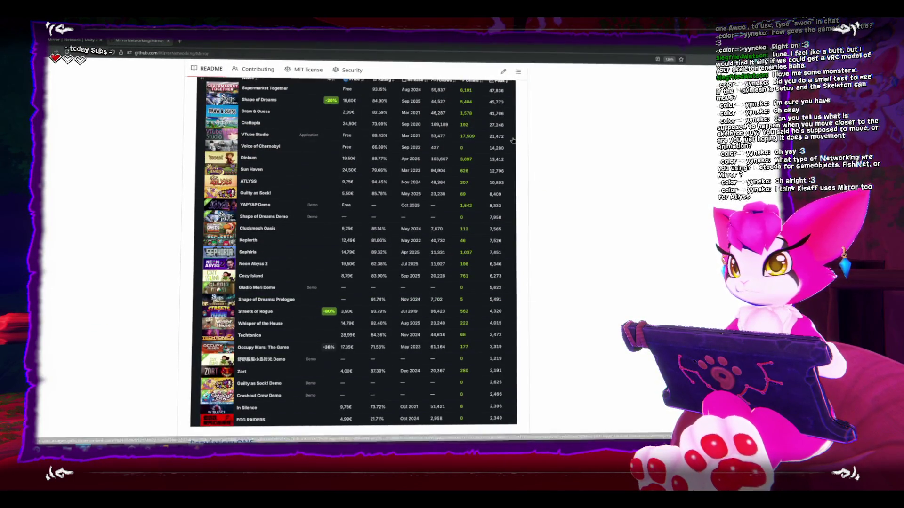
{"action": "scroll", "coordinate": [510, 160], "scroll_direction": "down", "scroll_amount": 1}
{"action": "scroll", "coordinate": [510, 162], "scroll_direction": "up", "scroll_amount": 5}
{"action": "scroll", "coordinate": [509, 172], "scroll_direction": "down", "scroll_amount": 1}
{"action": "scroll", "coordinate": [509, 175], "scroll_direction": "down", "scroll_amount": 1}
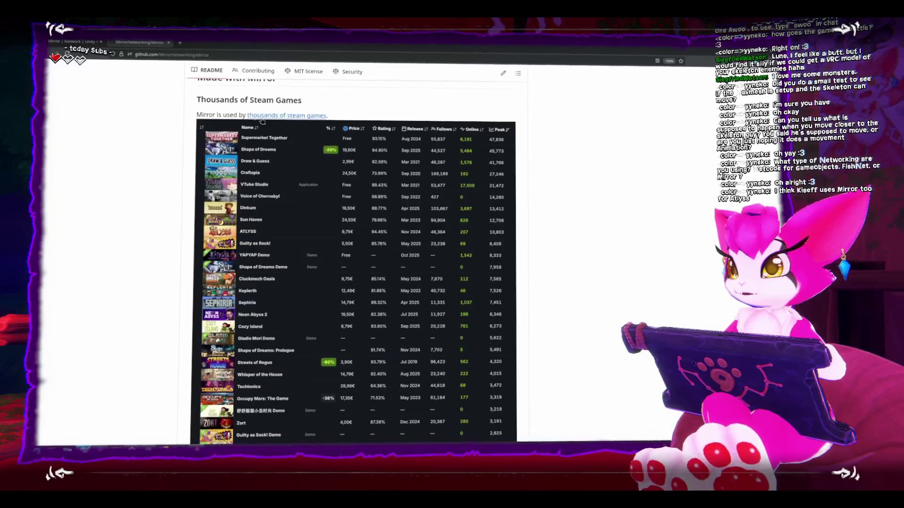
Step: Open the Steam games table image, close its broken tab, and return to KolourPaint
{"action": "left_click", "coordinate": [279, 133]}
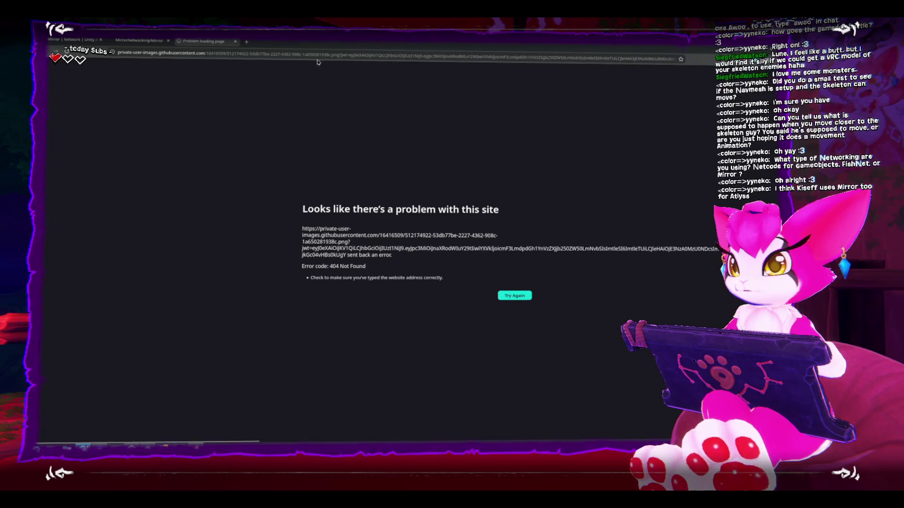
{"action": "key", "text": "ctrl+w"}
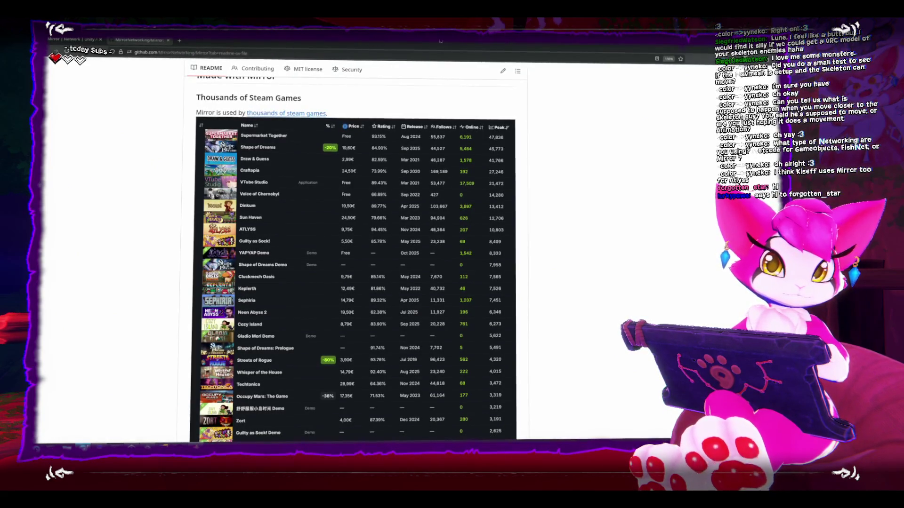
{"action": "key", "text": "alt+Tab"}
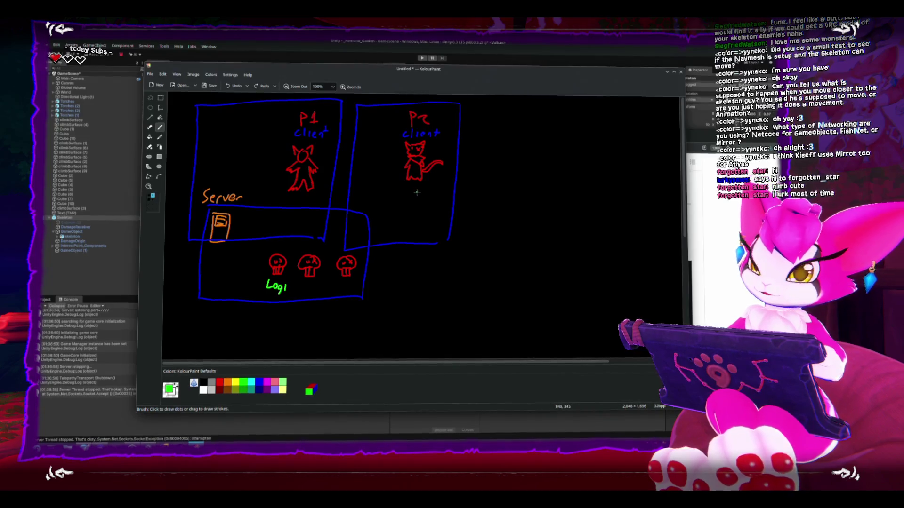
Step: Draw a green arrow toward the rightmost red skull and write 'agro' beside it
{"action": "mouse_move", "coordinate": [405, 219]}
{"action": "left_mouse_down"}
{"action": "mouse_move", "coordinate": [376, 230]}
{"action": "mouse_move", "coordinate": [379, 243]}
{"action": "mouse_move", "coordinate": [366, 253]}
{"action": "mouse_move", "coordinate": [385, 262]}
{"action": "mouse_move", "coordinate": [398, 252]}
{"action": "left_mouse_up"}
{"action": "right_click", "coordinate": [375, 230]}
{"action": "left_click_drag", "start_coordinate": [403, 252], "coordinate": [403, 254]}
{"action": "left_click", "coordinate": [409, 251]}
Step: Remove the stray colon after 'agro', then draw green strokes joining P2's box to the agro arrow
{"action": "left_click", "coordinate": [409, 255]}
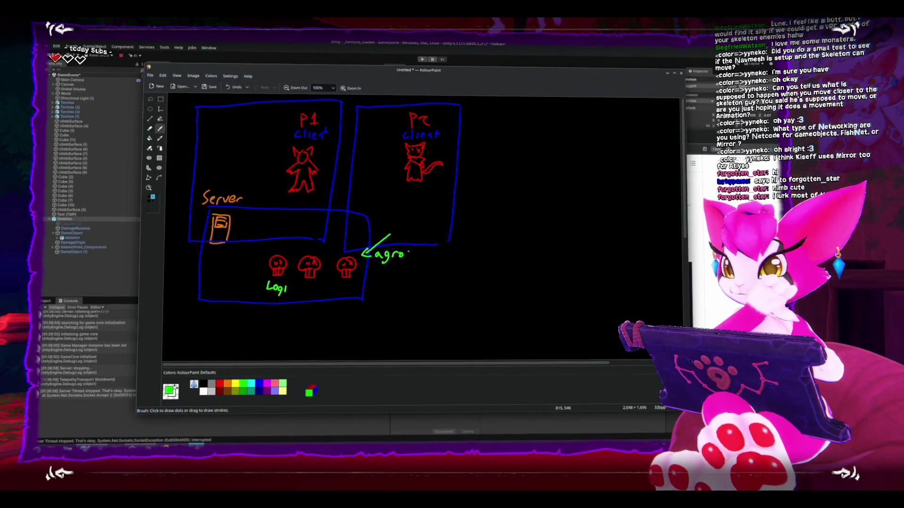
{"action": "key", "text": "ctrl+z"}
{"action": "key", "text": "ctrl+z"}
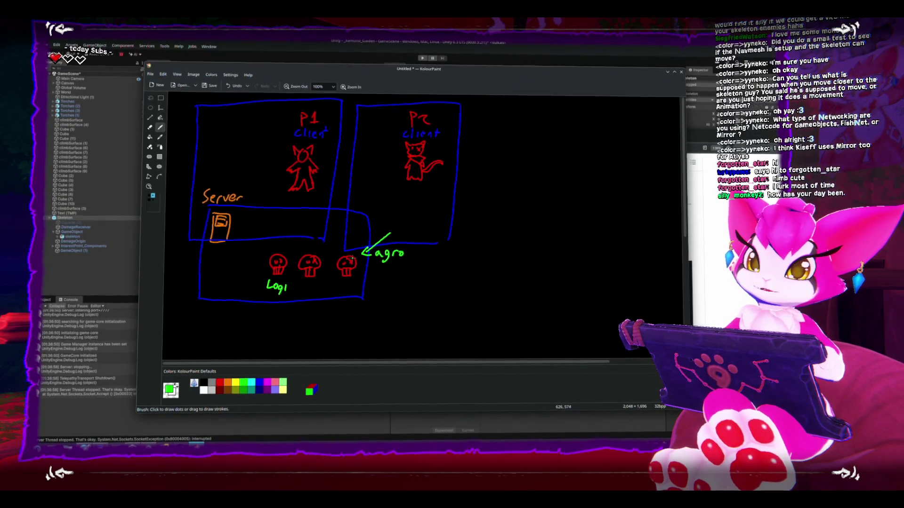
{"action": "mouse_move", "coordinate": [357, 269]}
{"action": "left_mouse_down"}
{"action": "mouse_move", "coordinate": [418, 238]}
{"action": "mouse_move", "coordinate": [418, 218]}
{"action": "left_mouse_up"}
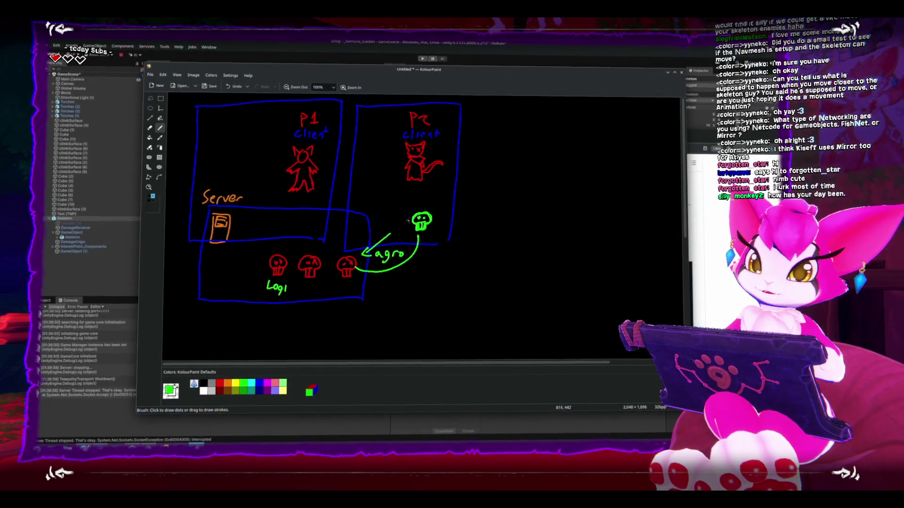
{"action": "left_click_drag", "start_coordinate": [420, 214], "coordinate": [363, 245]}
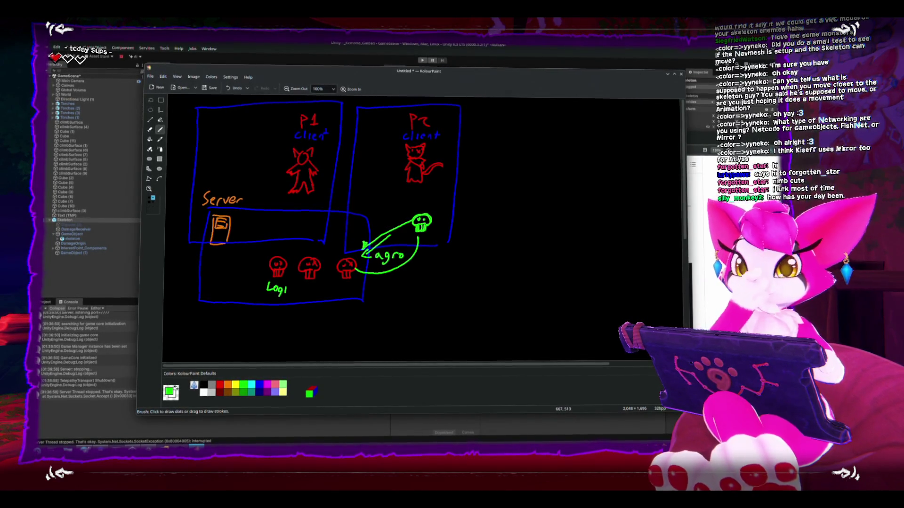
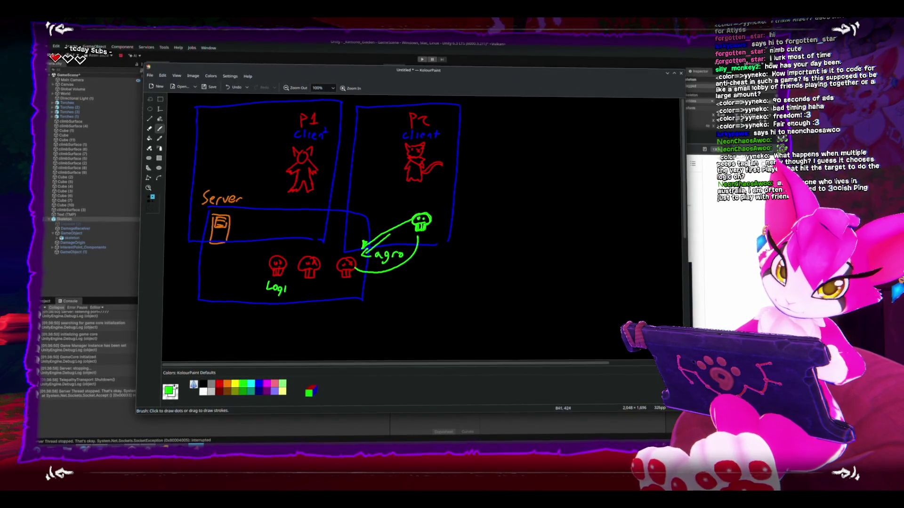
Step: Draw a green arrow rising above the green skull on the P2 client side
{"action": "left_click_drag", "start_coordinate": [419, 210], "coordinate": [419, 186]}
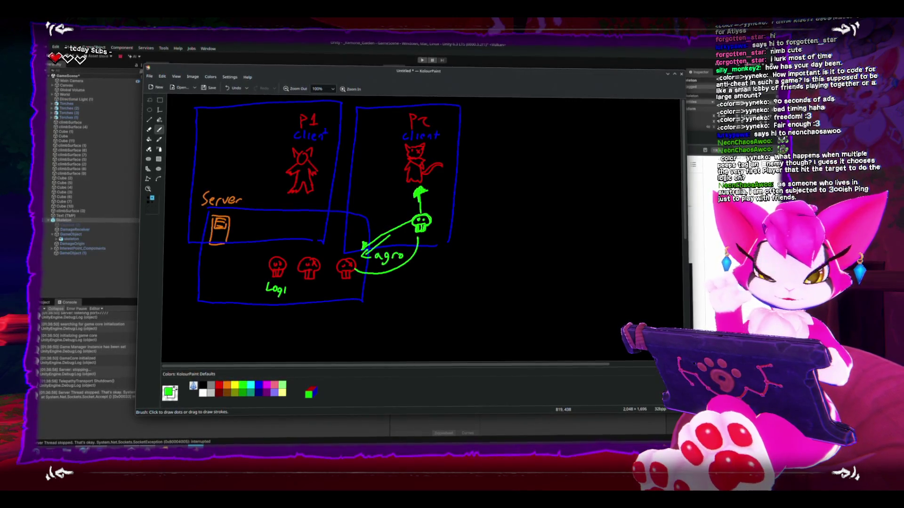
{"action": "key", "text": "alt+Tab"}
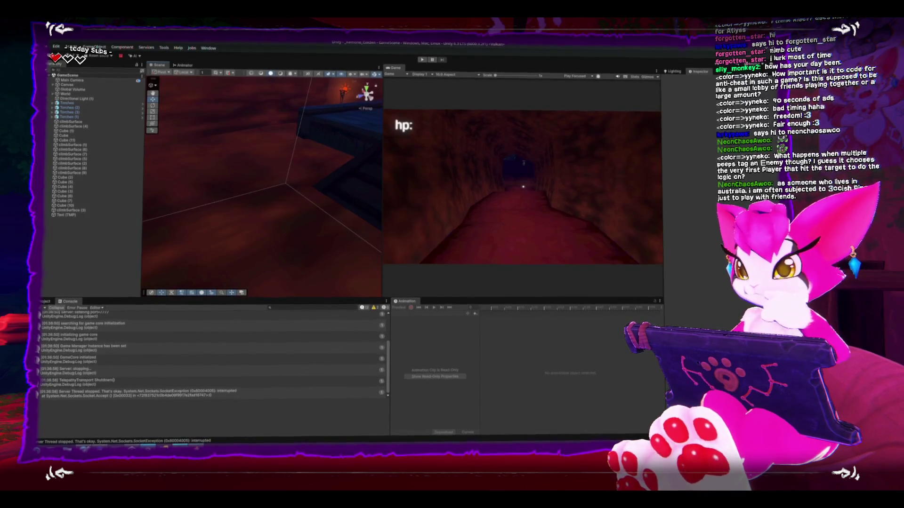
Step: Select the Title scene and build it for Windows into Jan_2026/KemonoGaiden
{"action": "left_click", "coordinate": [45, 301]}
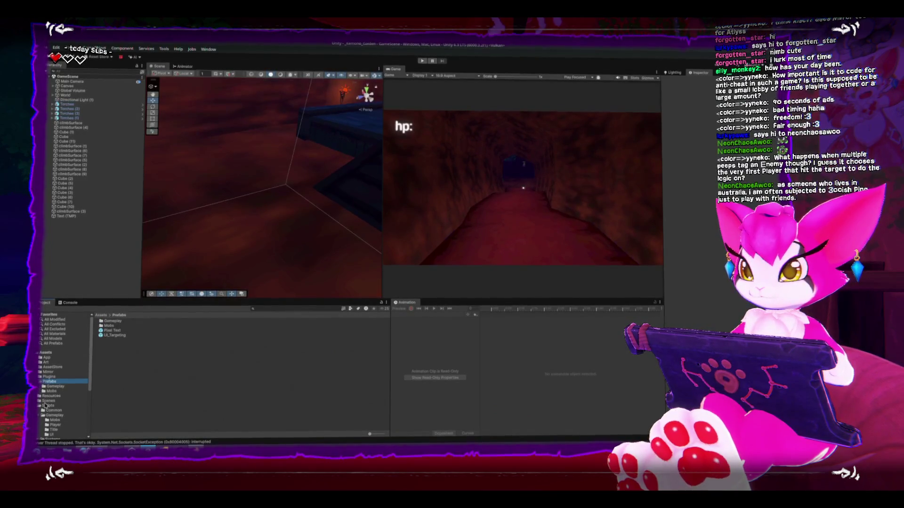
{"action": "left_click", "coordinate": [108, 345]}
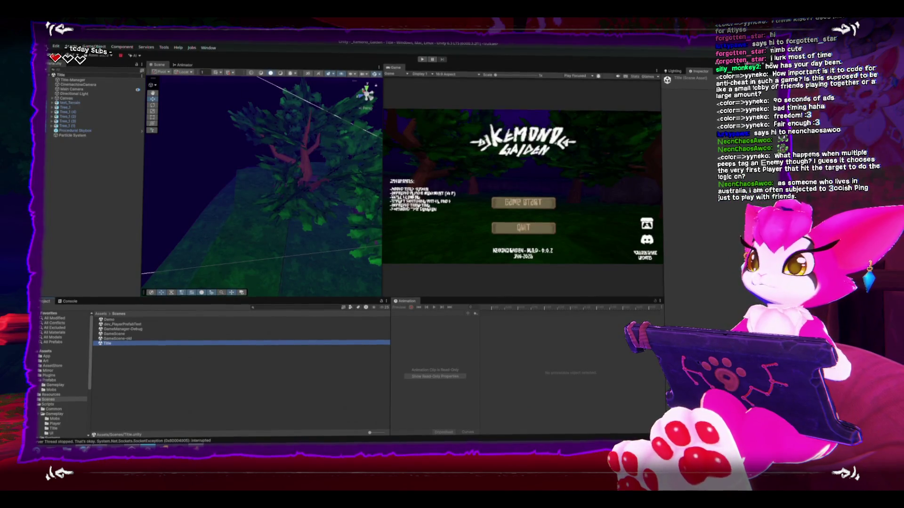
{"action": "left_click", "coordinate": [48, 46]}
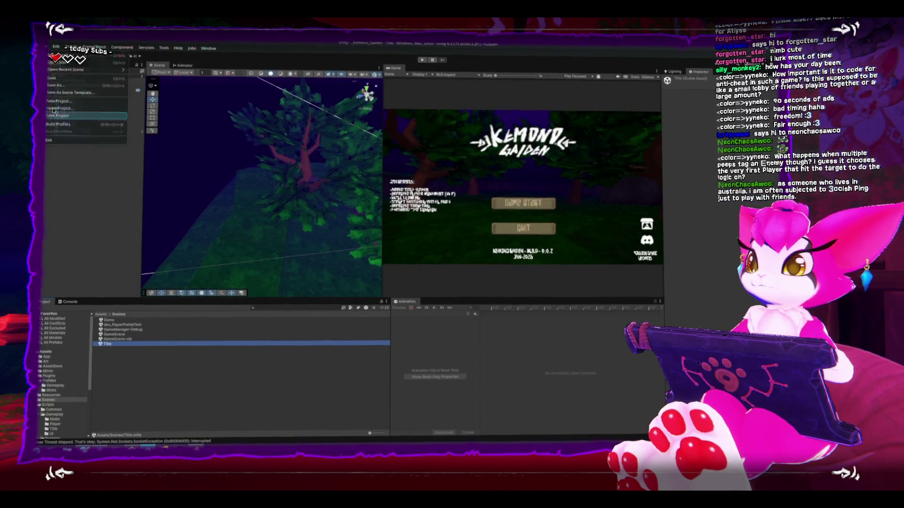
{"action": "left_click", "coordinate": [68, 128]}
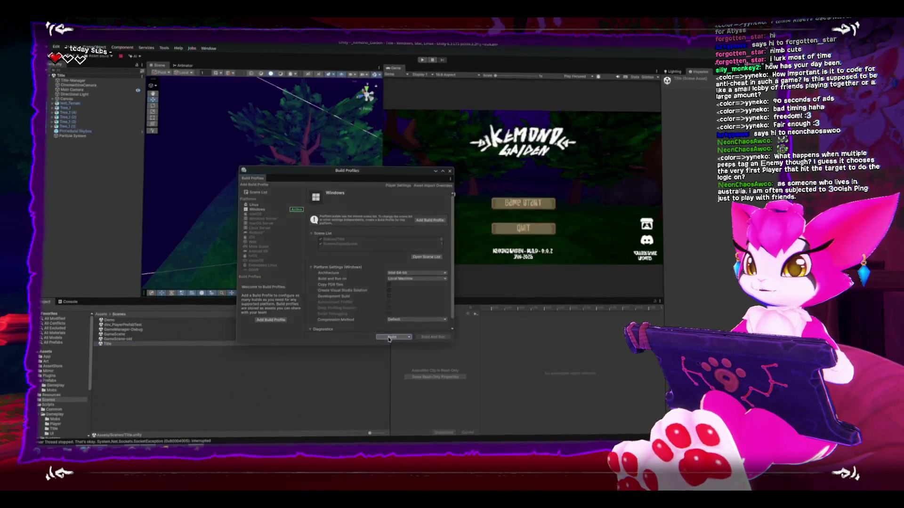
{"action": "left_click", "coordinate": [385, 337]}
{"action": "left_click", "coordinate": [346, 169]}
{"action": "left_click", "coordinate": [210, 189]}
{"action": "key", "text": "Return"}
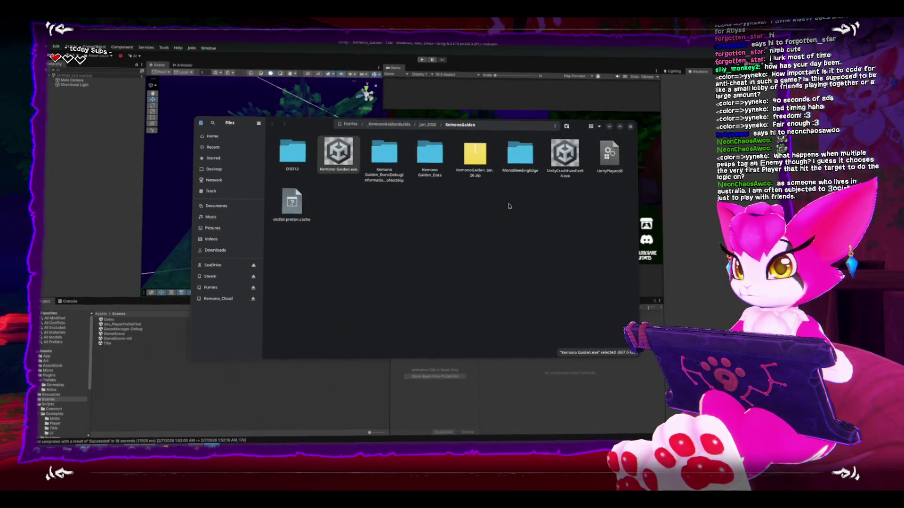
Step: Launch Kemono Gaiden.exe, close the build folder, and return to the Unity editor
{"action": "key", "text": "Return"}
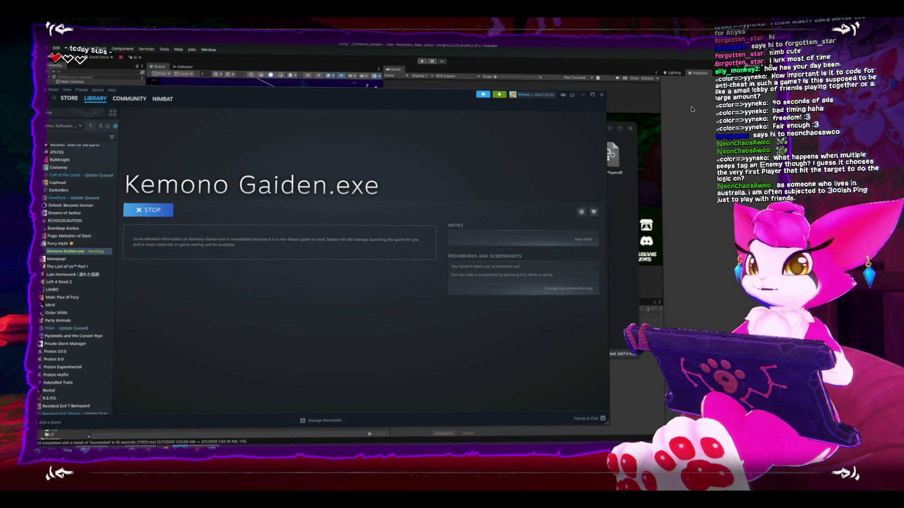
{"action": "left_click", "coordinate": [631, 128]}
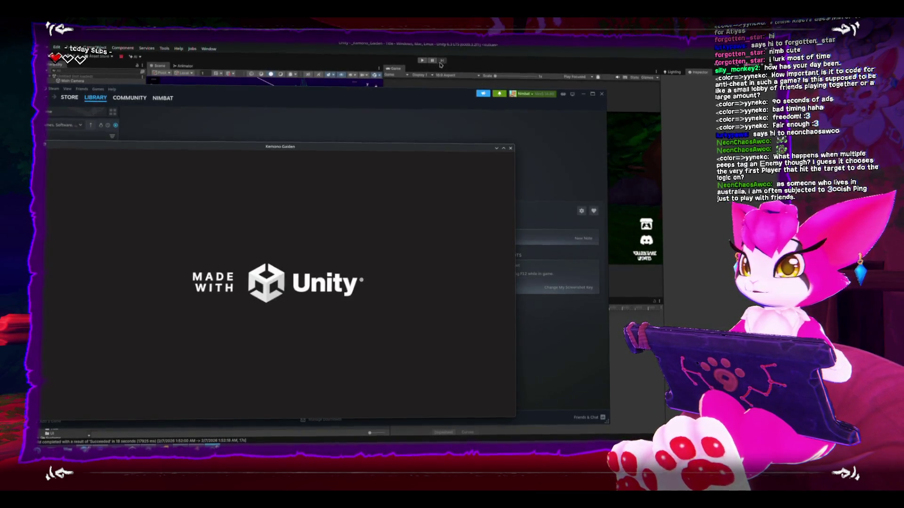
{"action": "left_click", "coordinate": [420, 60]}
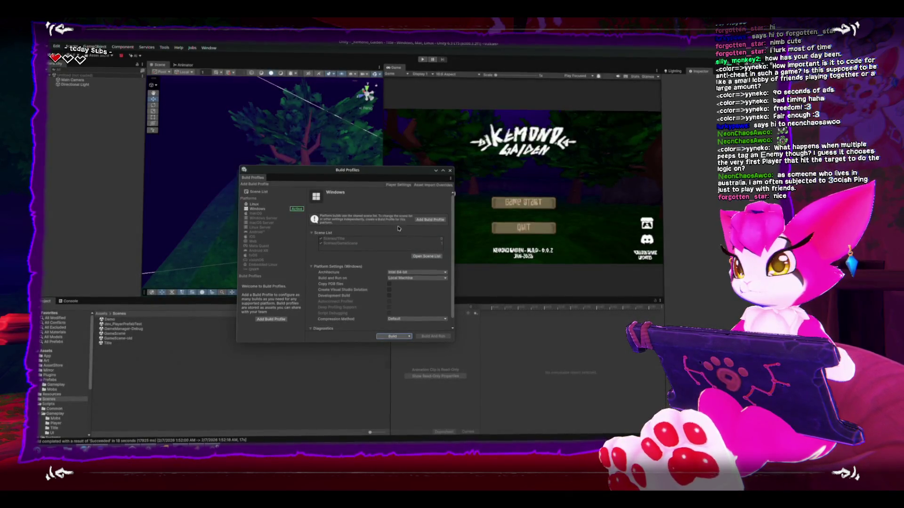
Step: Close Build Profiles, then play as host in the editor, moving onto the blue stairs
{"action": "left_click", "coordinate": [450, 173]}
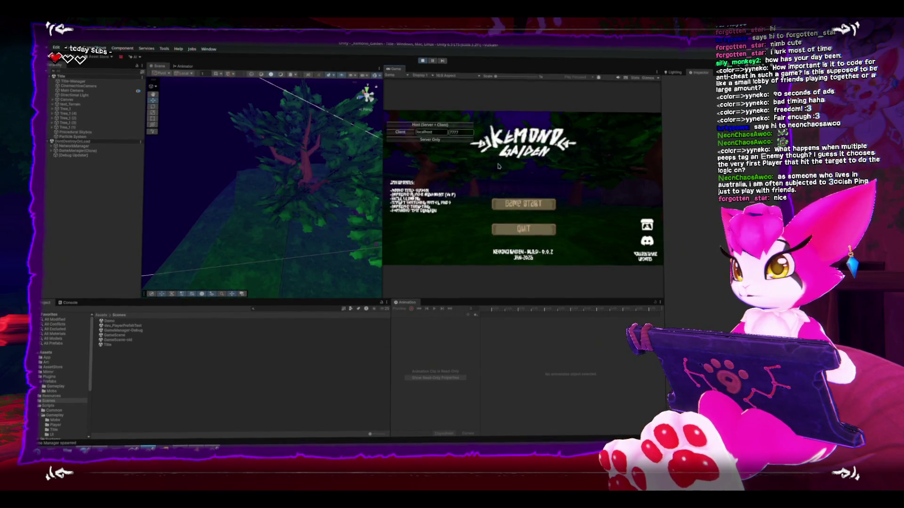
{"action": "left_click", "coordinate": [455, 128]}
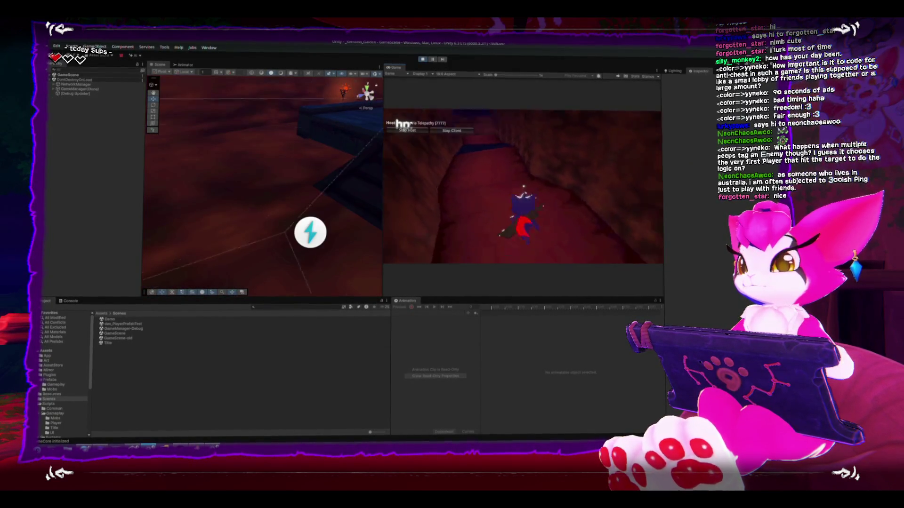
{"action": "key", "text": "space"}
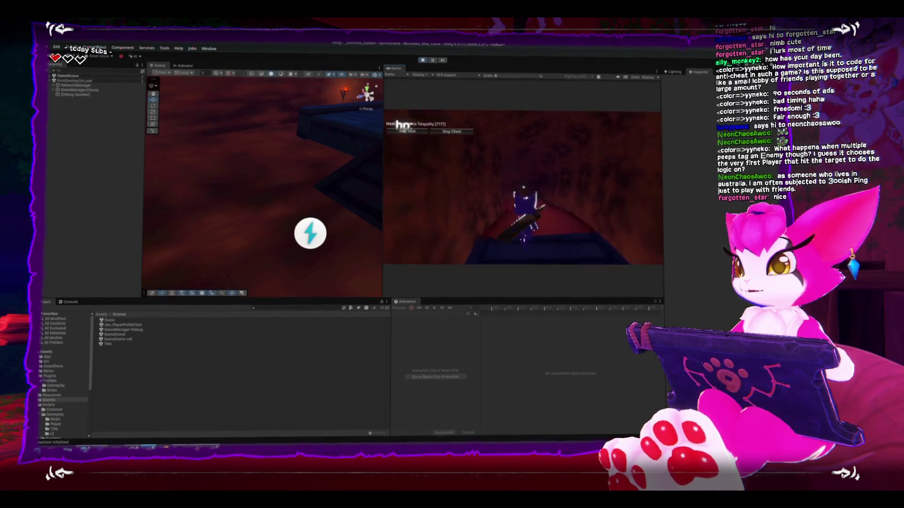
{"action": "key", "text": "w"}
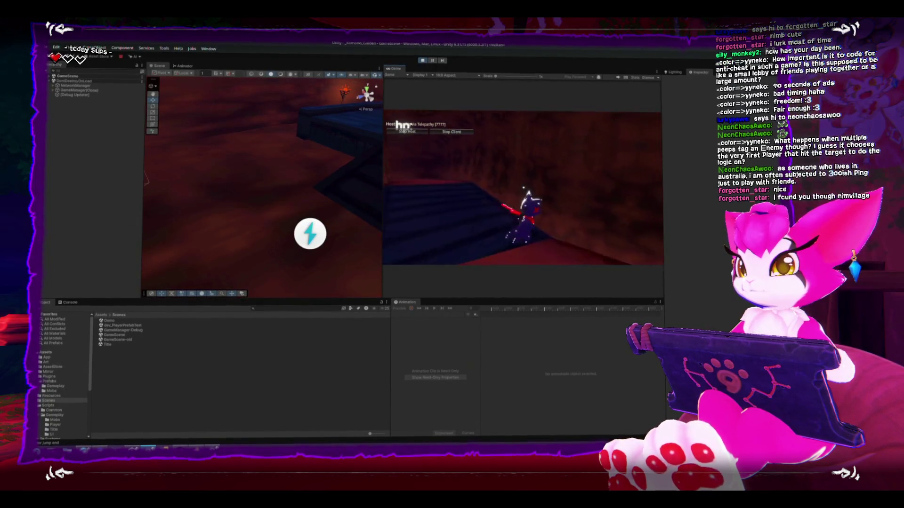
{"action": "key", "text": "w"}
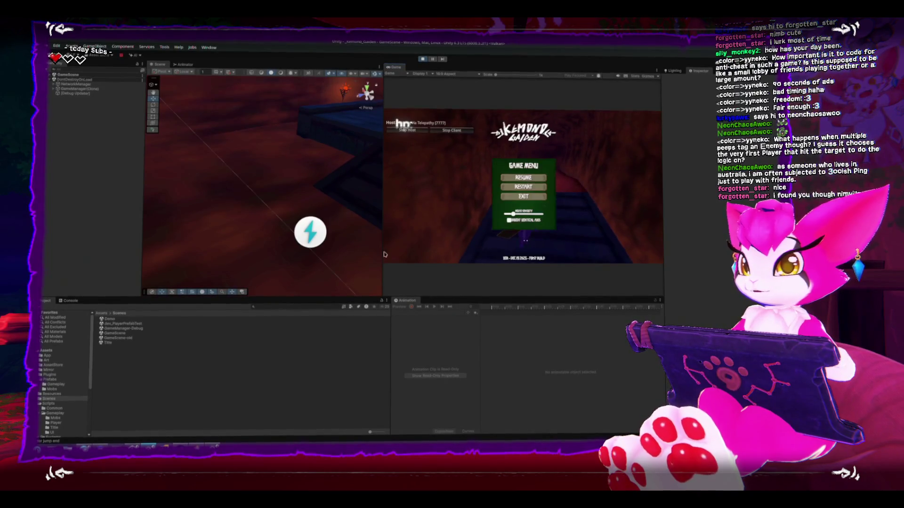
{"action": "key", "text": "Escape"}
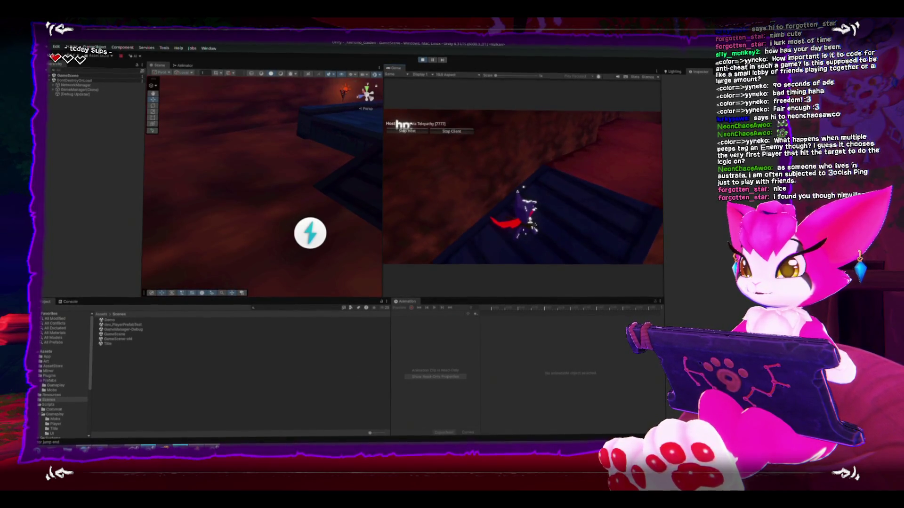
Step: Join the hosted game as a client from the build and run down the tunnel stairs
{"action": "key", "text": "alt+Tab"}
{"action": "key", "text": "alt+Tab"}
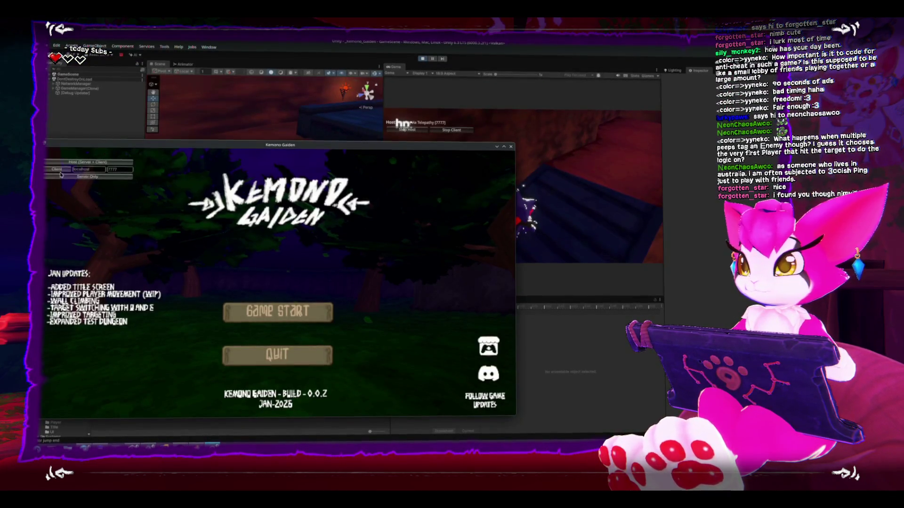
{"action": "left_click", "coordinate": [57, 169]}
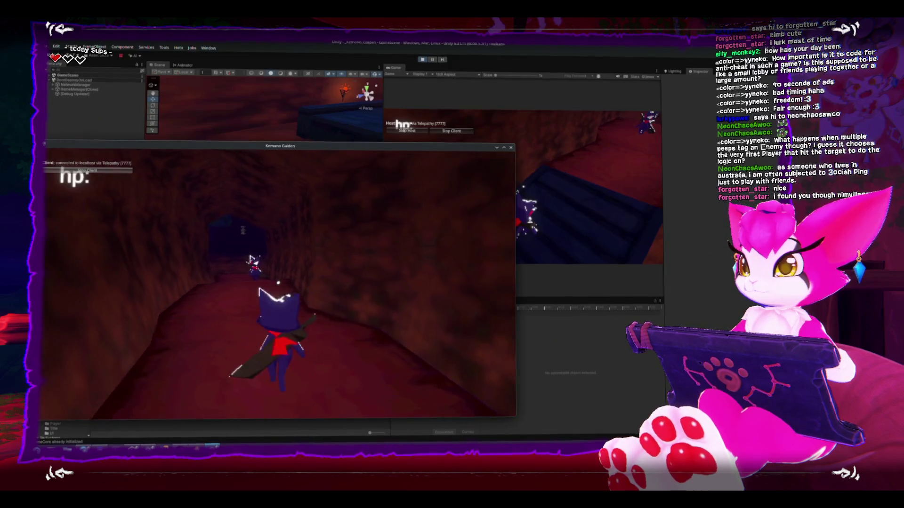
{"action": "key", "text": "w"}
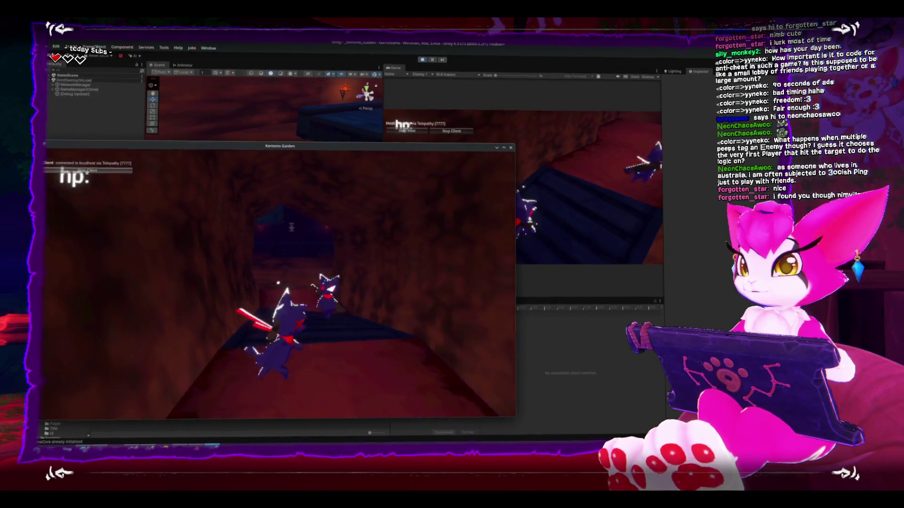
{"action": "key", "text": "w"}
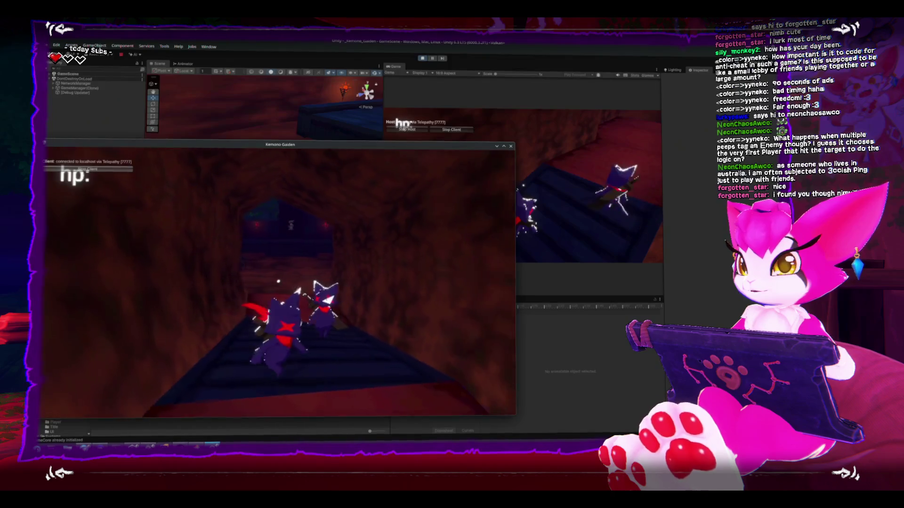
{"action": "key", "text": "w"}
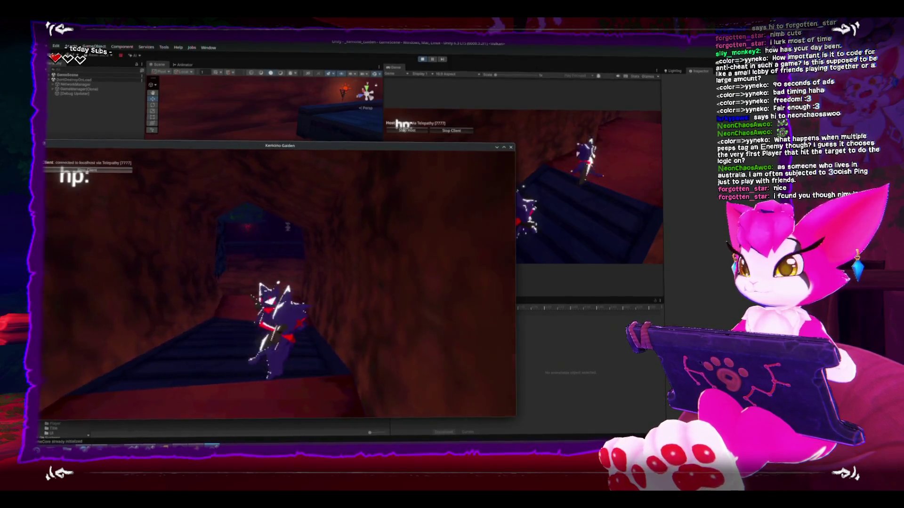
{"action": "key", "text": "w"}
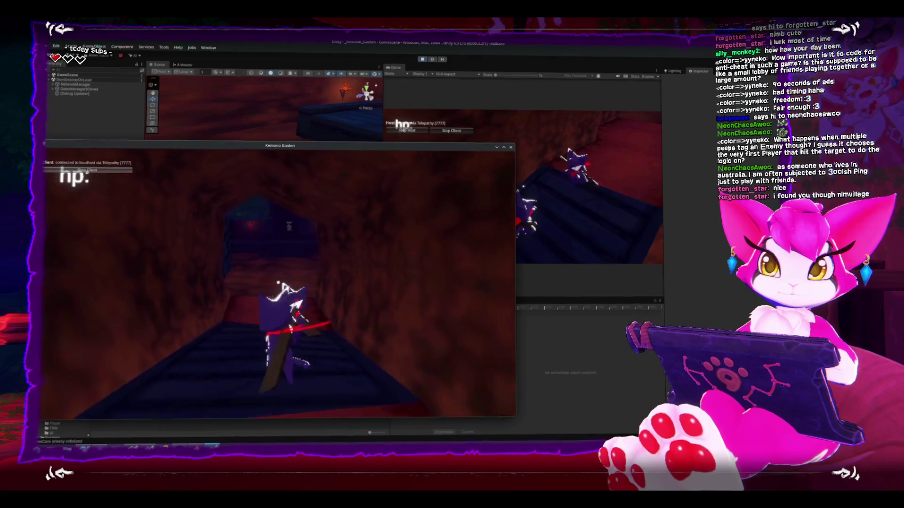
{"action": "key", "text": "s"}
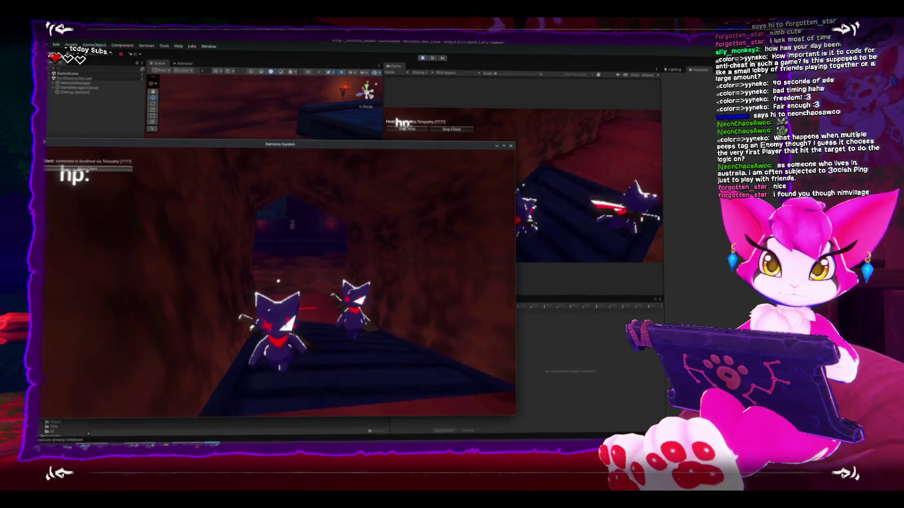
Step: Sword-fight beside the second player on the stairs, then pause on the Game Menu
{"action": "key", "text": "w"}
{"action": "key", "text": "a"}
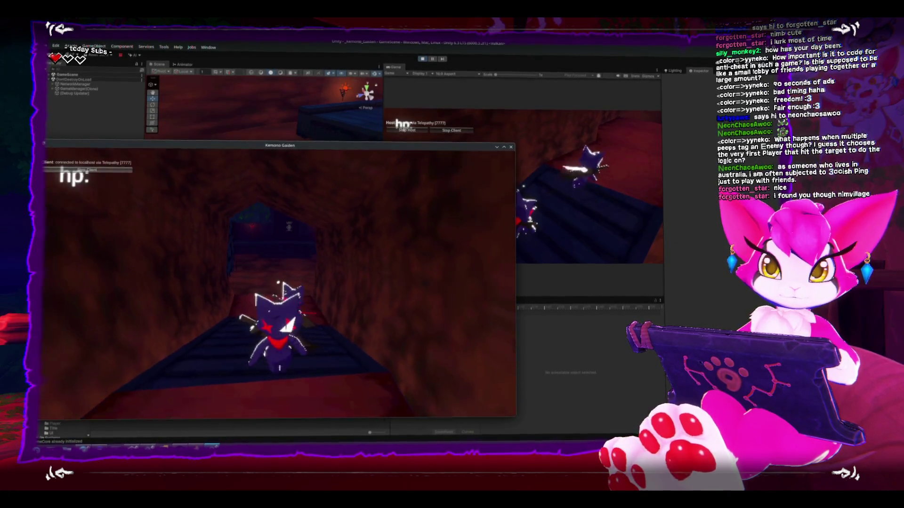
{"action": "key", "text": "w"}
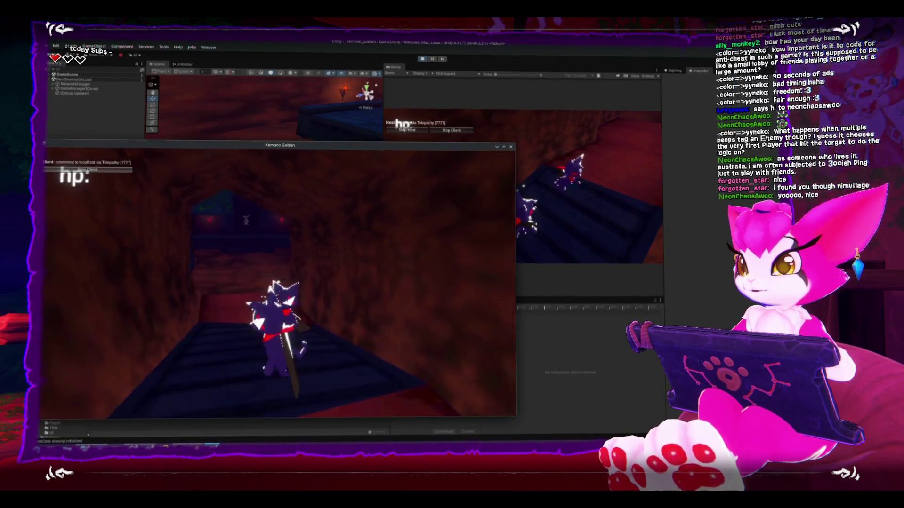
{"action": "key", "text": "w"}
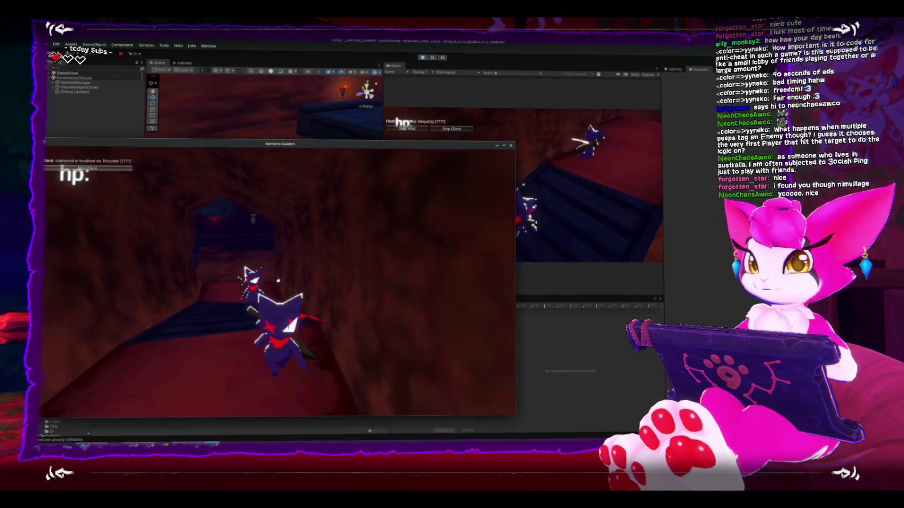
{"action": "key", "text": "w"}
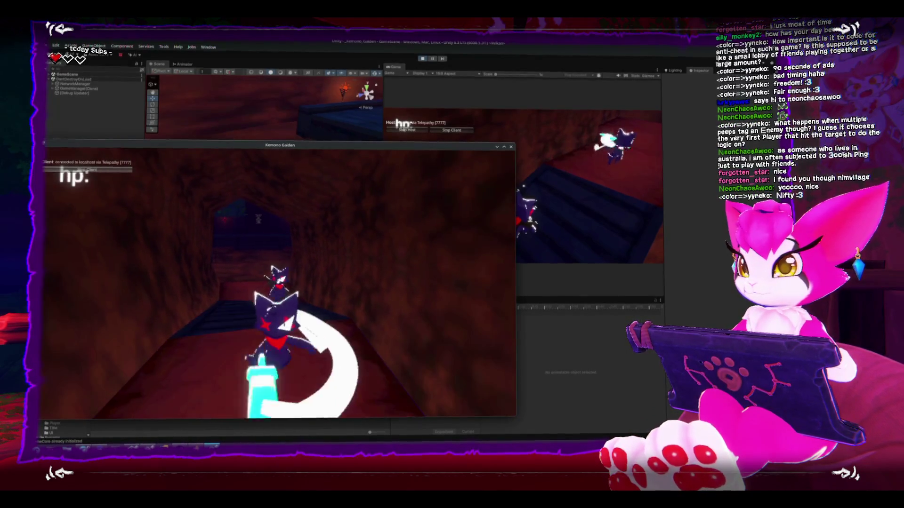
{"action": "key", "text": "w"}
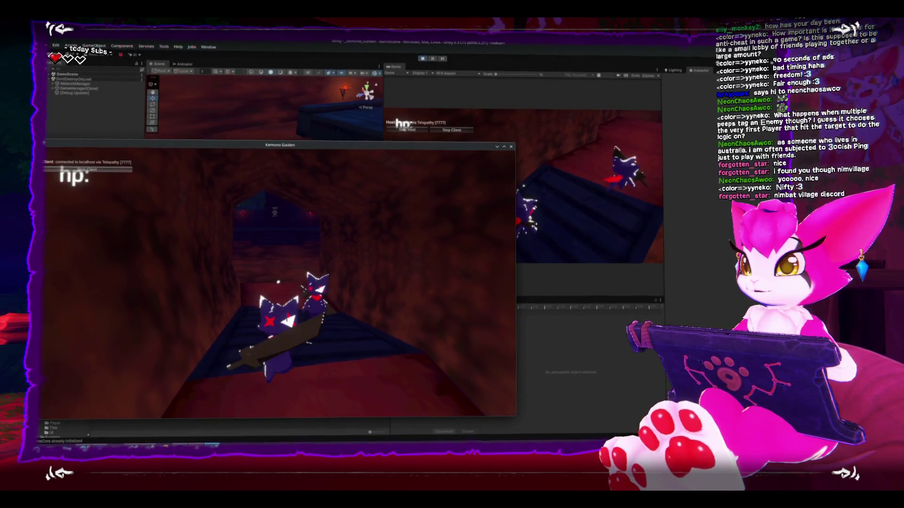
{"action": "key", "text": "space"}
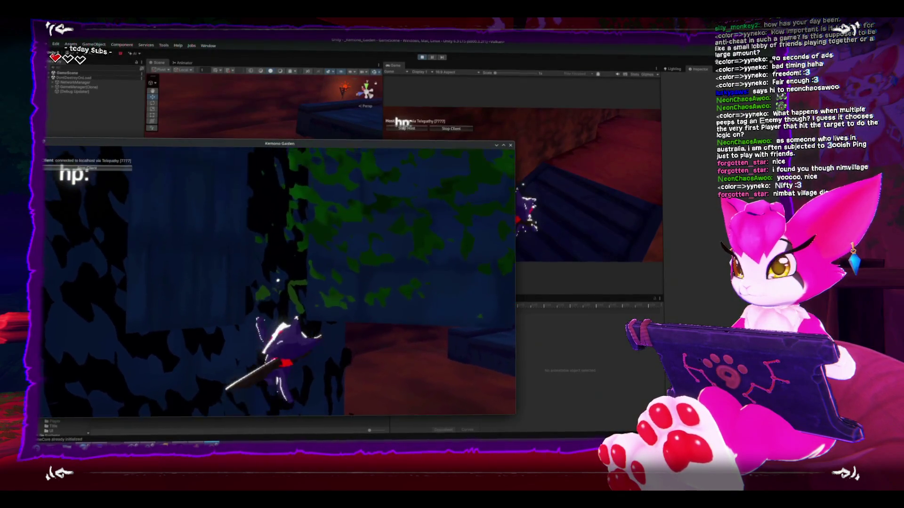
{"action": "key", "text": "Escape"}
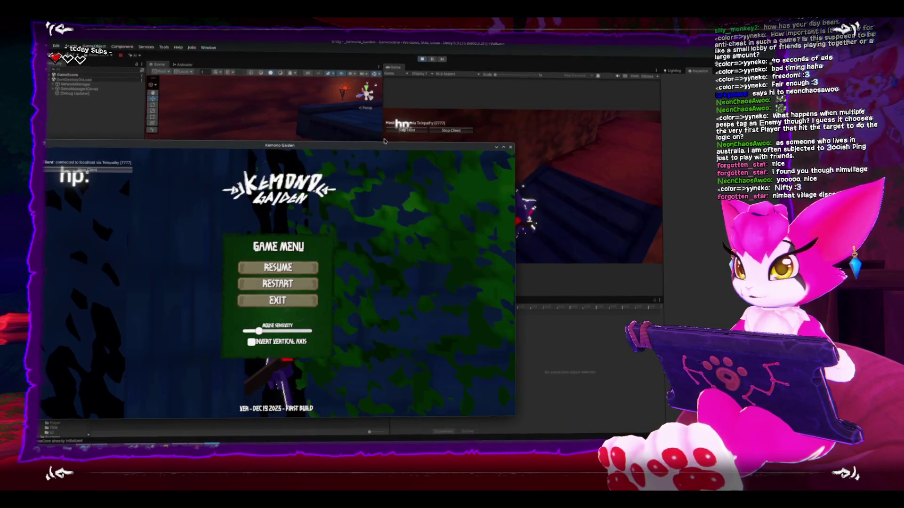
Step: Focus the editor, maximize its Game view with Shift+Space, and snap it to the right half
{"action": "left_click", "coordinate": [379, 142]}
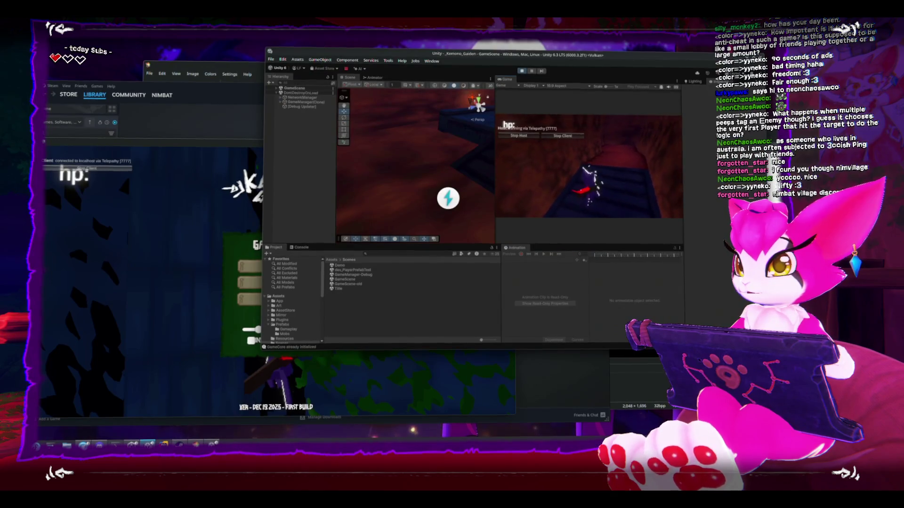
{"action": "key", "text": "Escape"}
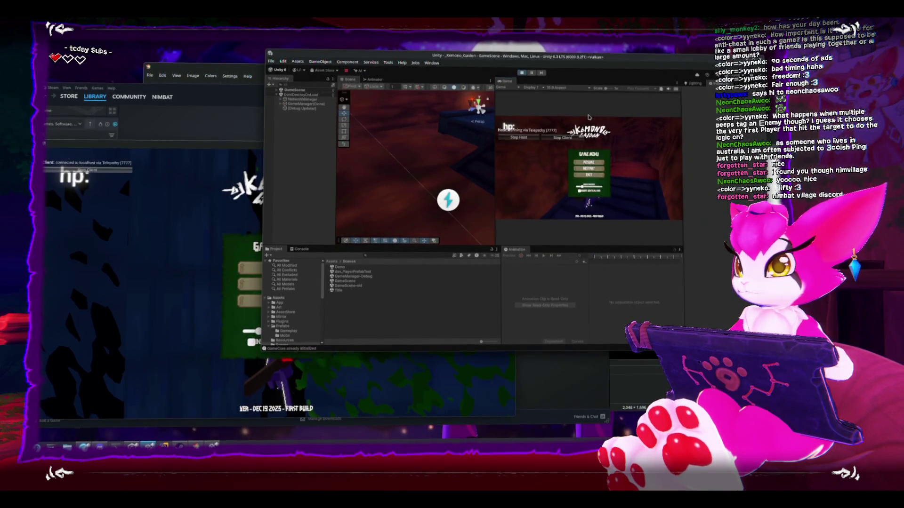
{"action": "key", "text": "shift+space"}
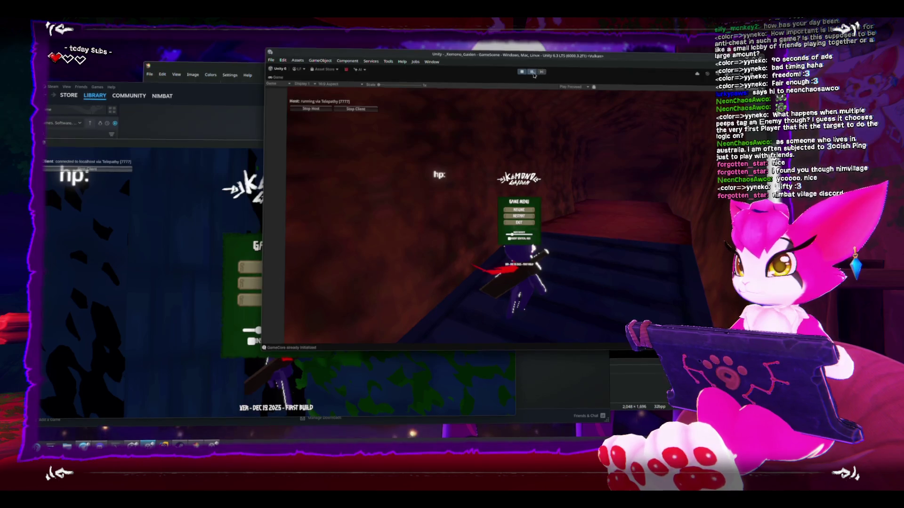
{"action": "key", "text": "super+Right"}
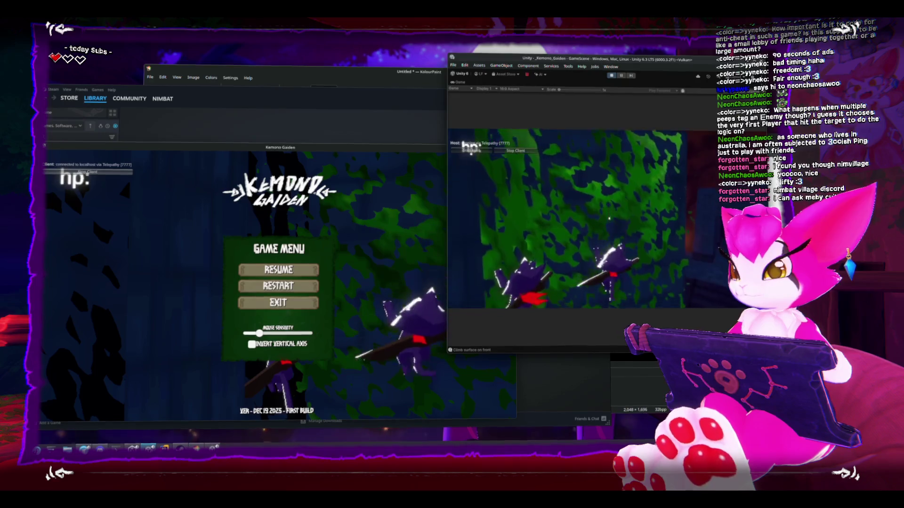
Step: Toggle the editor game's Game Menu, then play in the build and pause it
{"action": "key", "text": "Escape"}
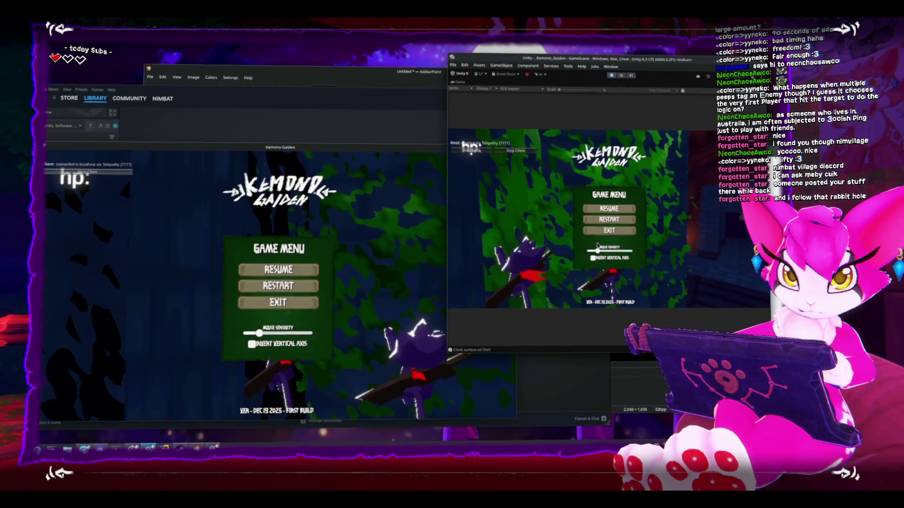
{"action": "key", "text": "Escape"}
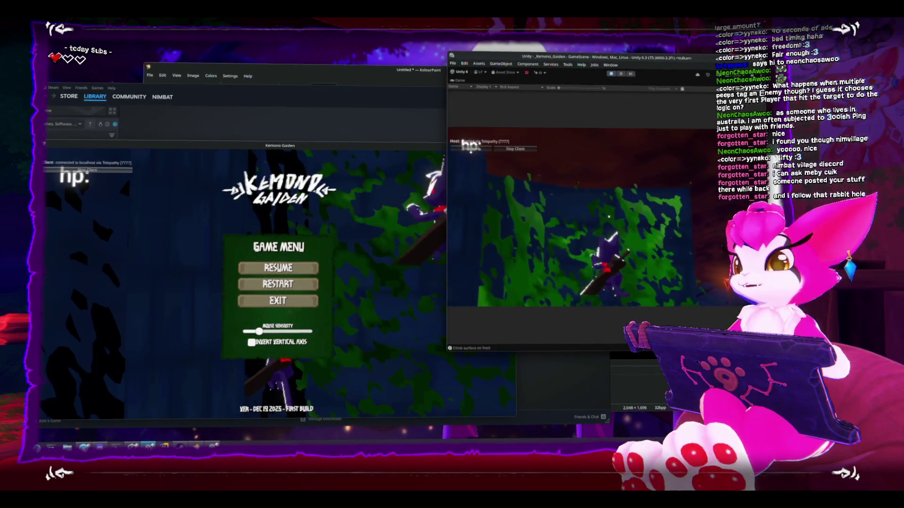
{"action": "key", "text": "Escape"}
{"action": "left_click", "coordinate": [277, 268]}
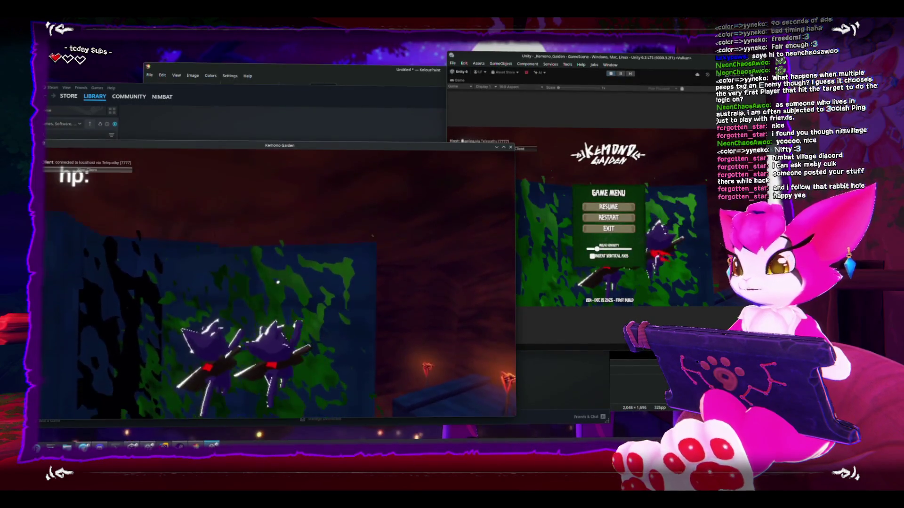
{"action": "key", "text": "Escape"}
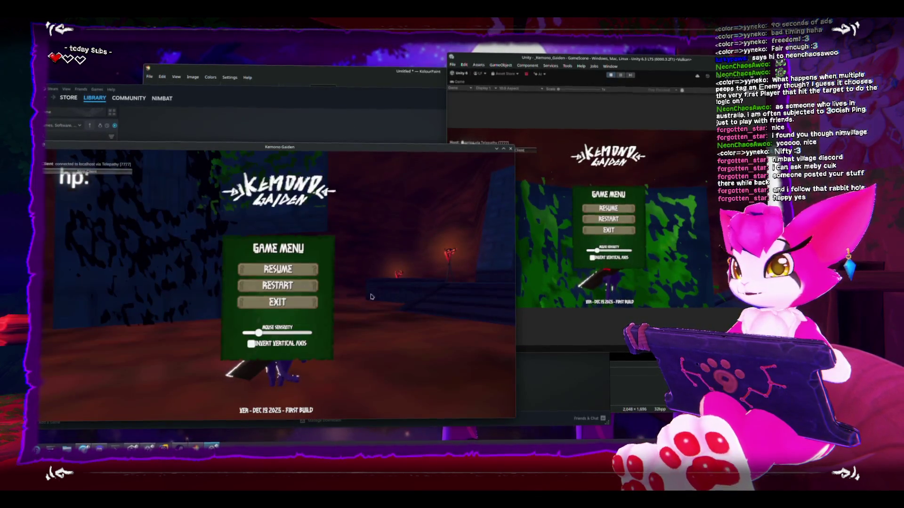
Step: Resume the editor game, pause it on the Game Menu, and bring up the KolourPaint diagram
{"action": "left_click", "coordinate": [669, 290]}
{"action": "key", "text": "Escape"}
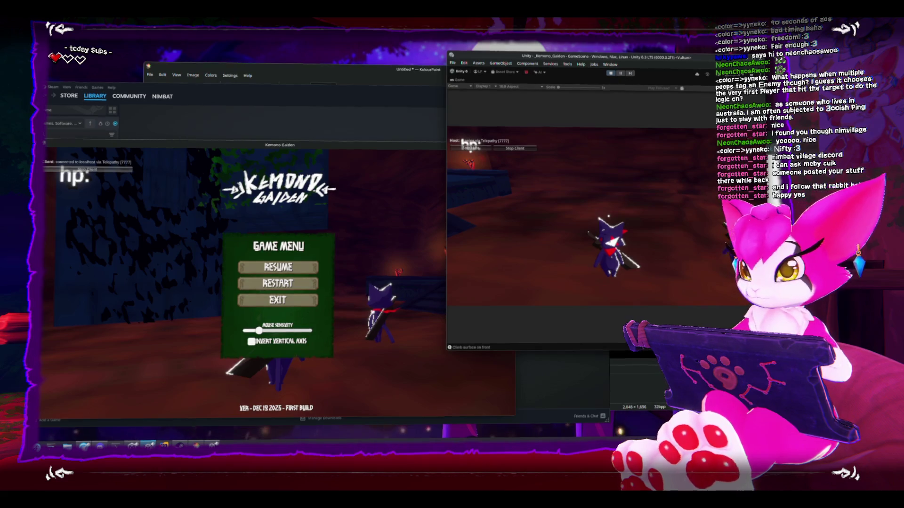
{"action": "key", "text": "Escape"}
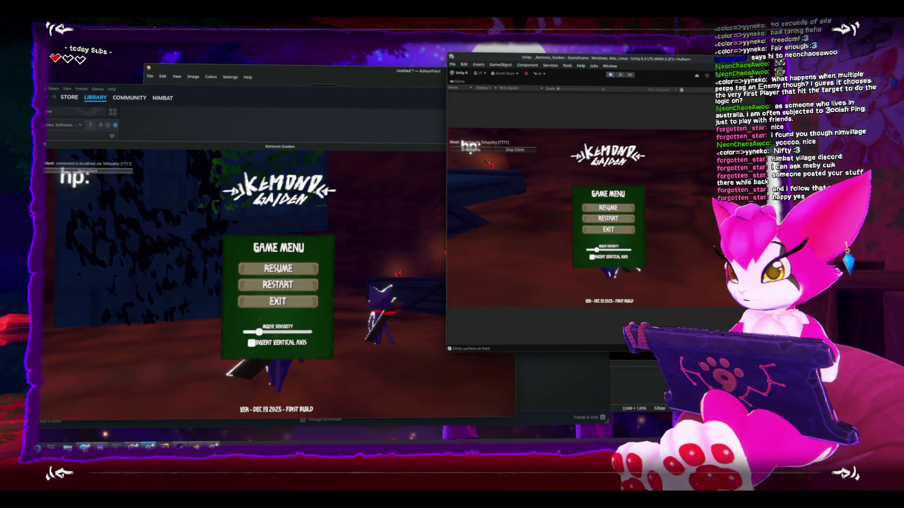
{"action": "key", "text": "alt+Tab"}
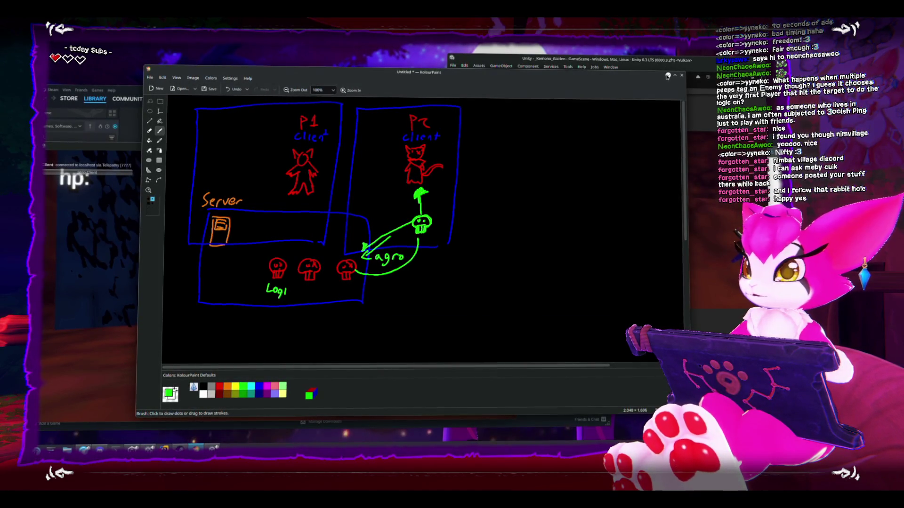
Step: Minimize the KolourPaint server/client aggro diagram to reveal both paused games
{"action": "left_click", "coordinate": [668, 76]}
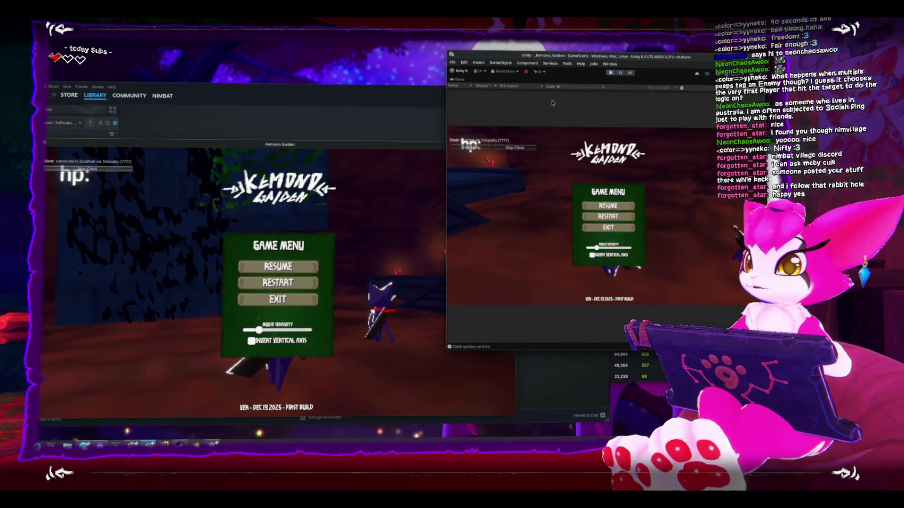
Step: Close the built game, maximize the editor, stop Play, and open GameScene-old
{"action": "left_click", "coordinate": [511, 149]}
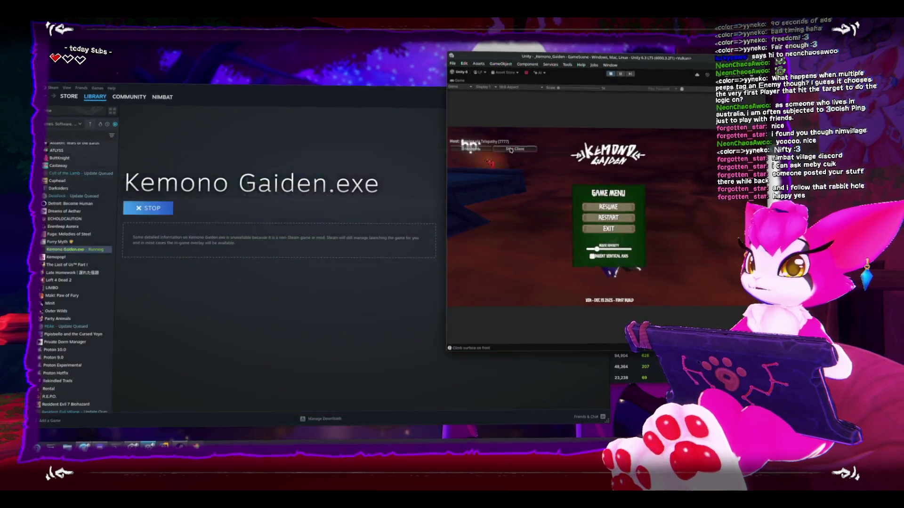
{"action": "double_click", "coordinate": [622, 59]}
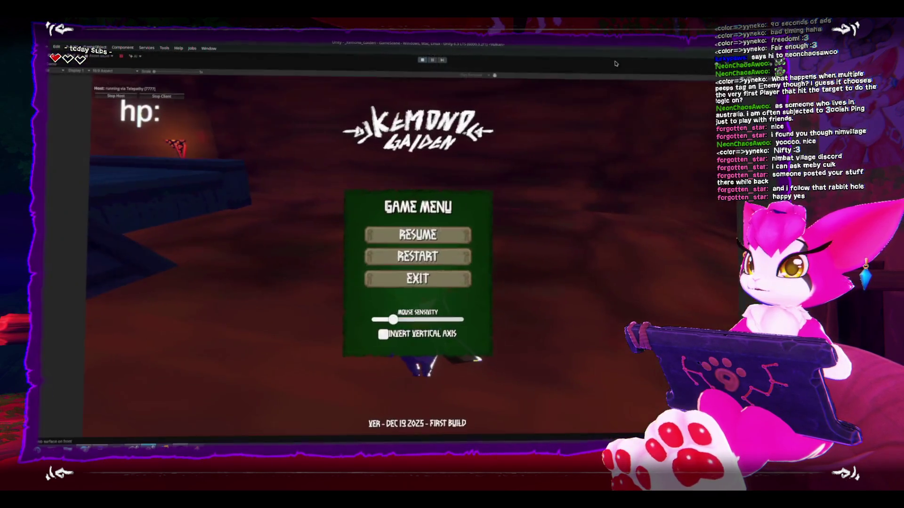
{"action": "left_click", "coordinate": [422, 59]}
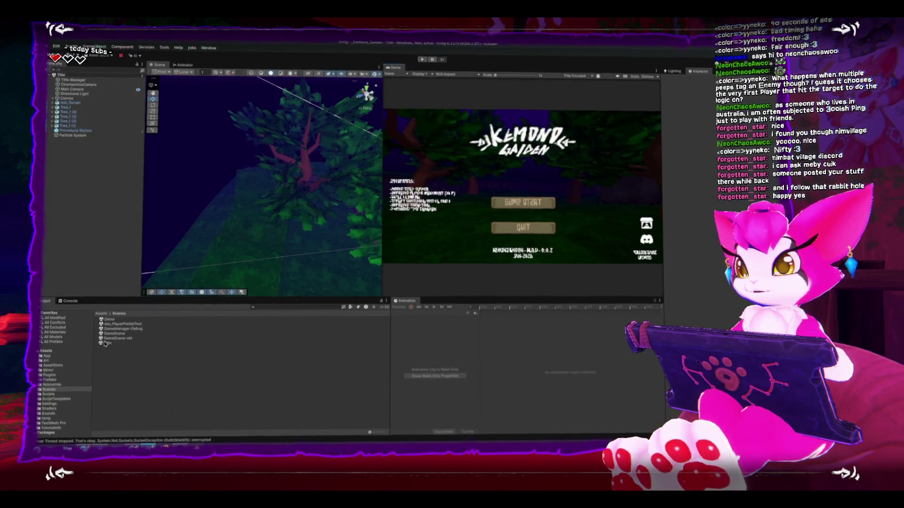
{"action": "double_click", "coordinate": [113, 339]}
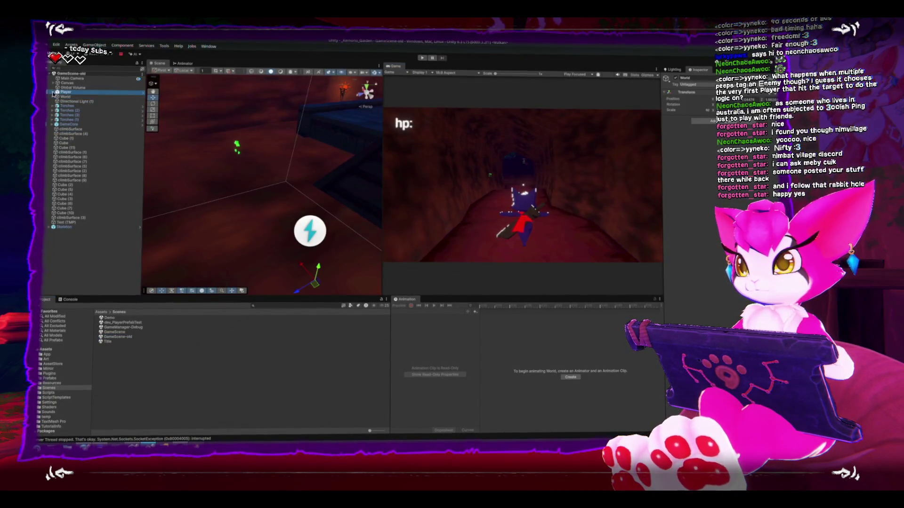
Step: Select the Player object and expand its Network Animator component in the Inspector
{"action": "left_click", "coordinate": [65, 92]}
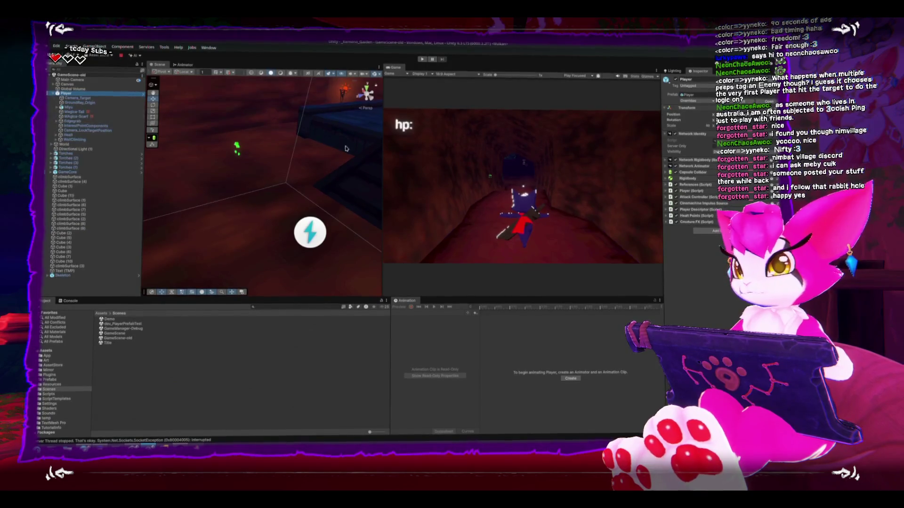
{"action": "left_click", "coordinate": [665, 166]}
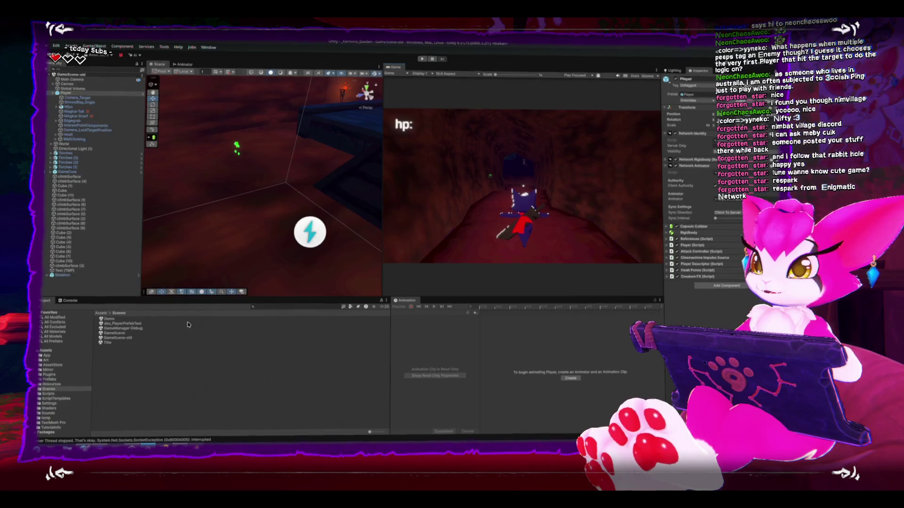
{"action": "left_click", "coordinate": [422, 58]}
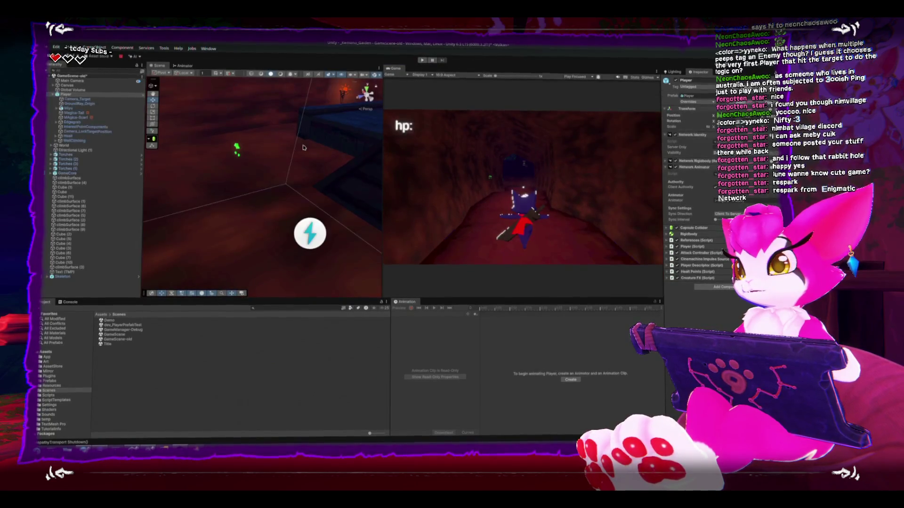
{"action": "left_click", "coordinate": [330, 167]}
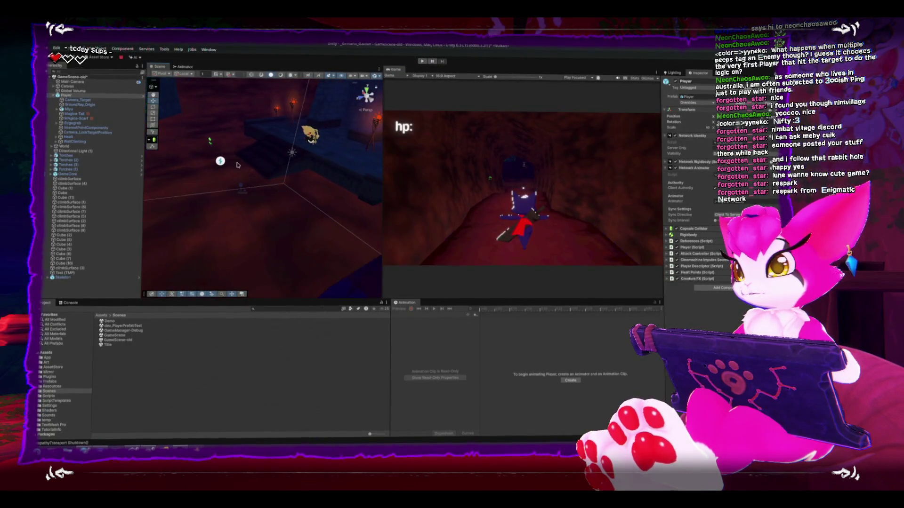
Step: Frame the Skeleton in the scene view, then cancel switching to the Title scene
{"action": "key", "text": "f"}
{"action": "scroll", "coordinate": [310, 136], "scroll_direction": "up", "scroll_amount": 5}
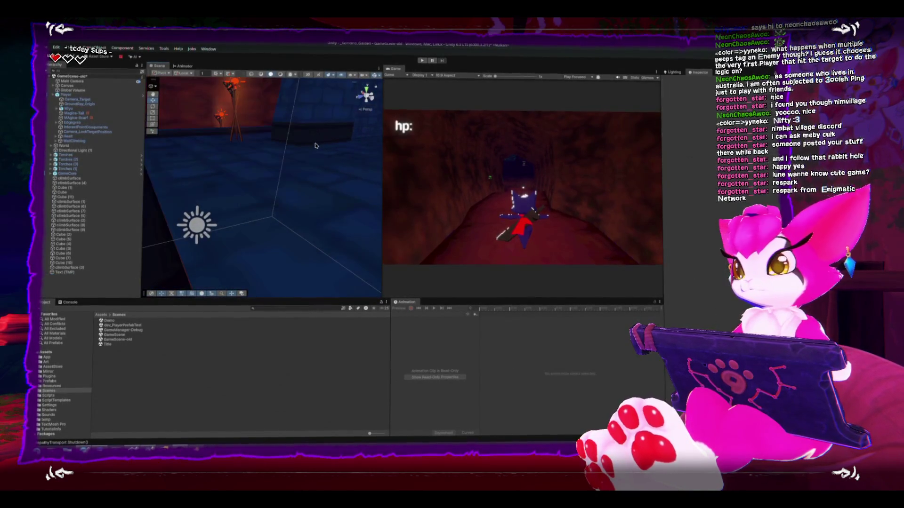
{"action": "double_click", "coordinate": [98, 346]}
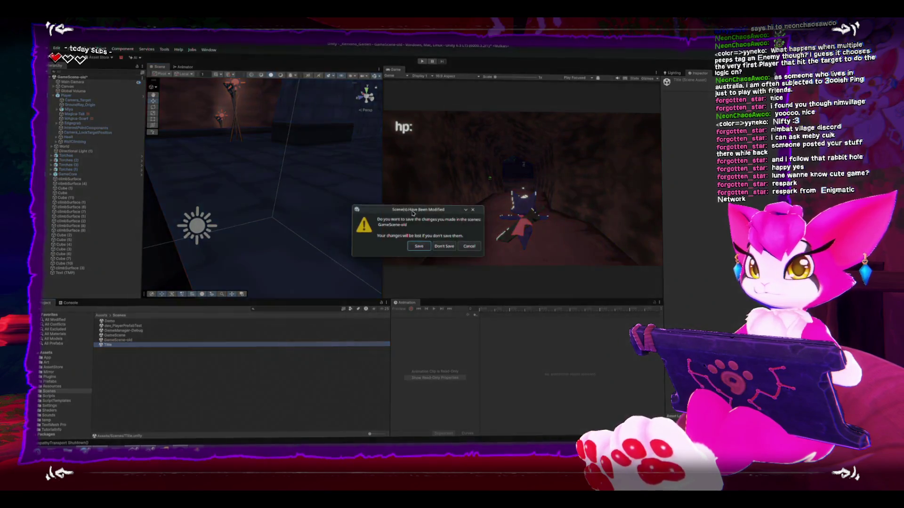
{"action": "left_click", "coordinate": [419, 246]}
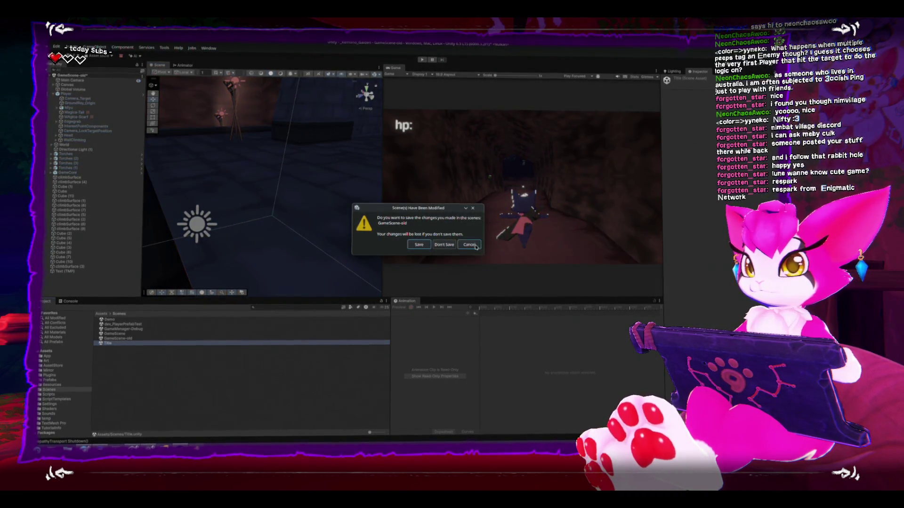
Step: Open GameScene from the Scenes folder with Don't Save, and start playing it
{"action": "left_click", "coordinate": [55, 390]}
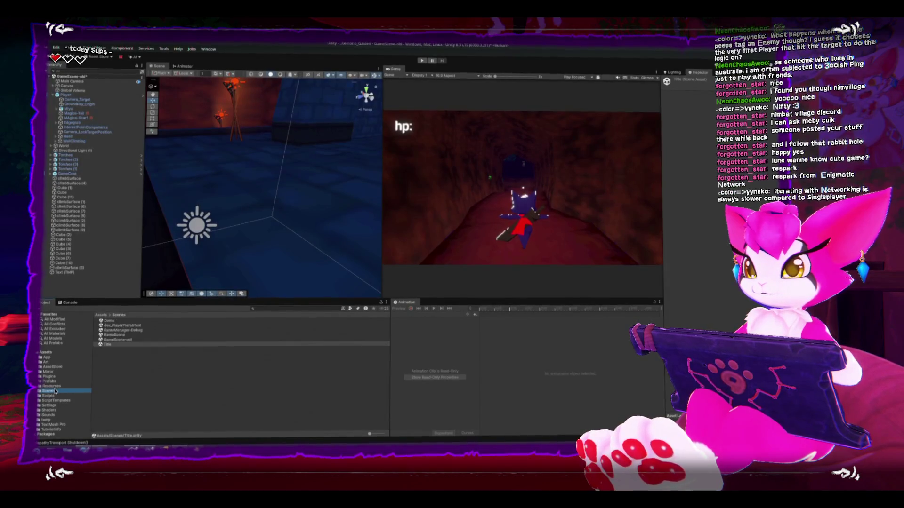
{"action": "double_click", "coordinate": [109, 337]}
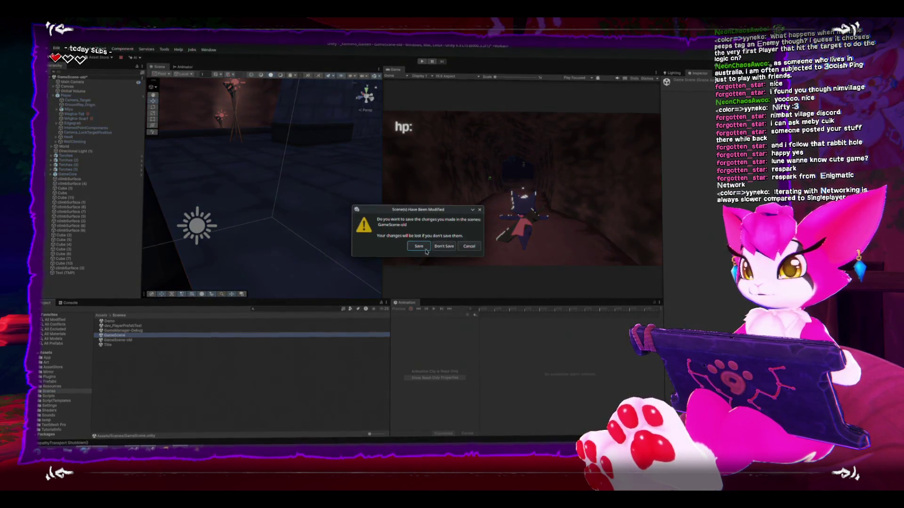
{"action": "left_click", "coordinate": [444, 246]}
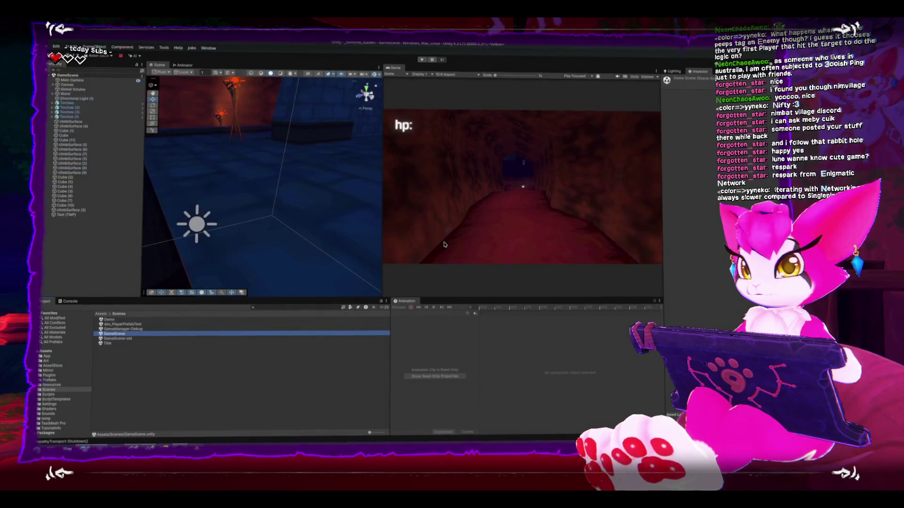
{"action": "left_click", "coordinate": [422, 61]}
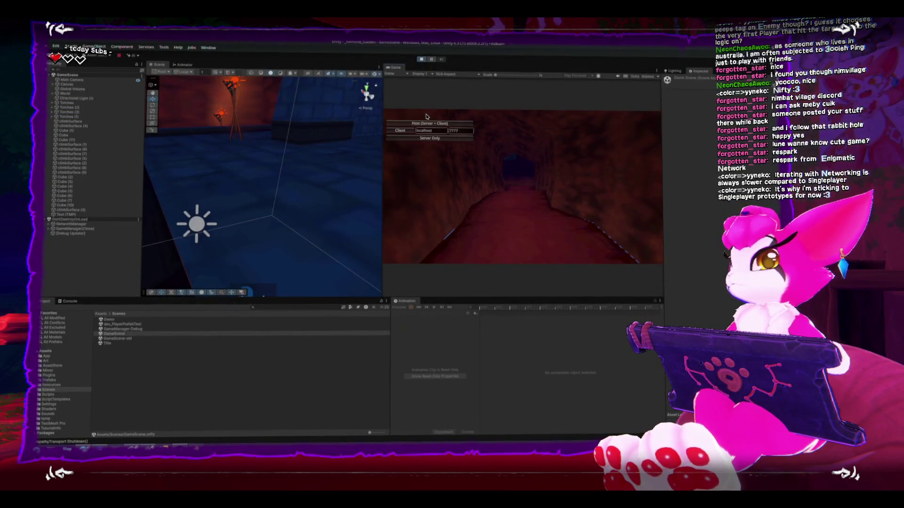
Step: Start GameScene as host, spawning the sword-wielding player character in the cave tunnel
{"action": "left_click", "coordinate": [429, 124]}
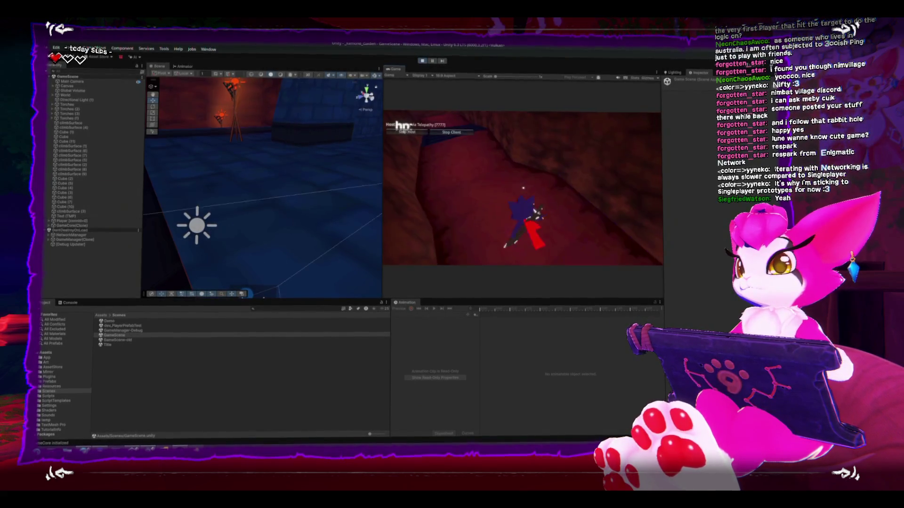
Step: Walk the host character forward along the corridor toward the torch stand in the torch-lit room
{"action": "key", "text": "w"}
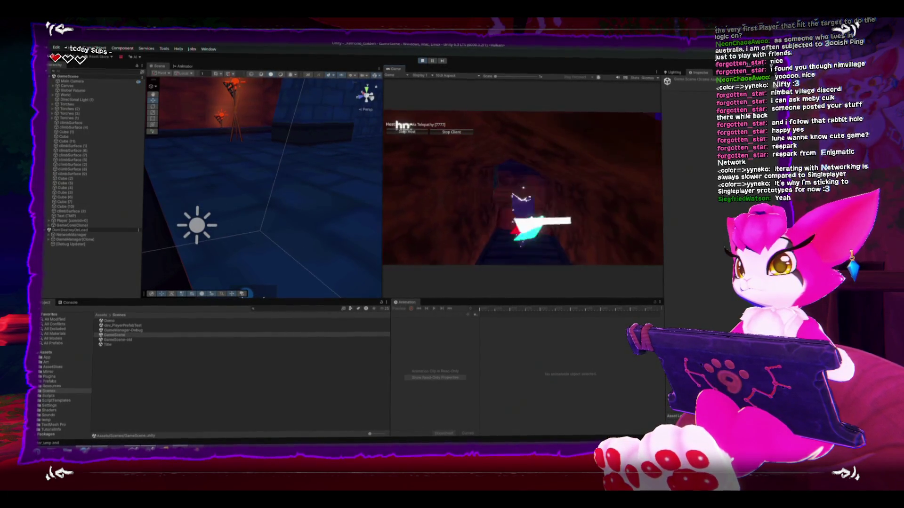
{"action": "key", "text": "w"}
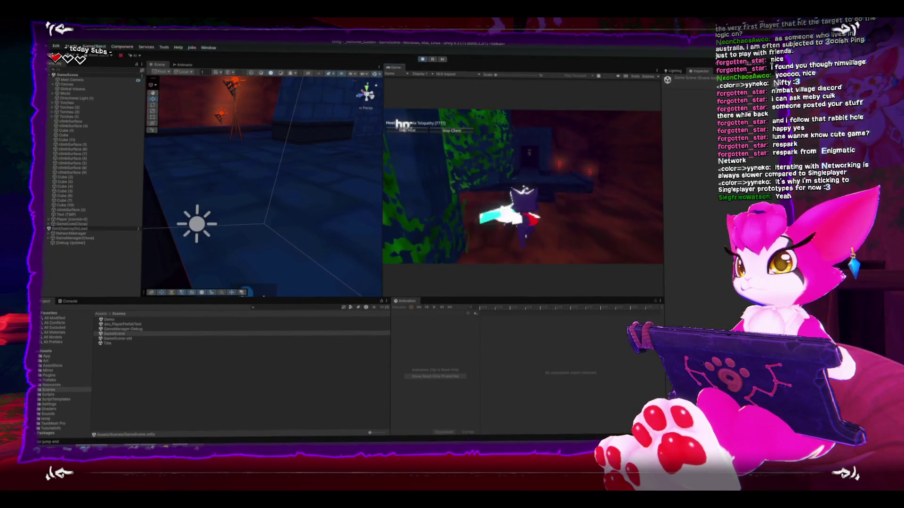
{"action": "key", "text": "w"}
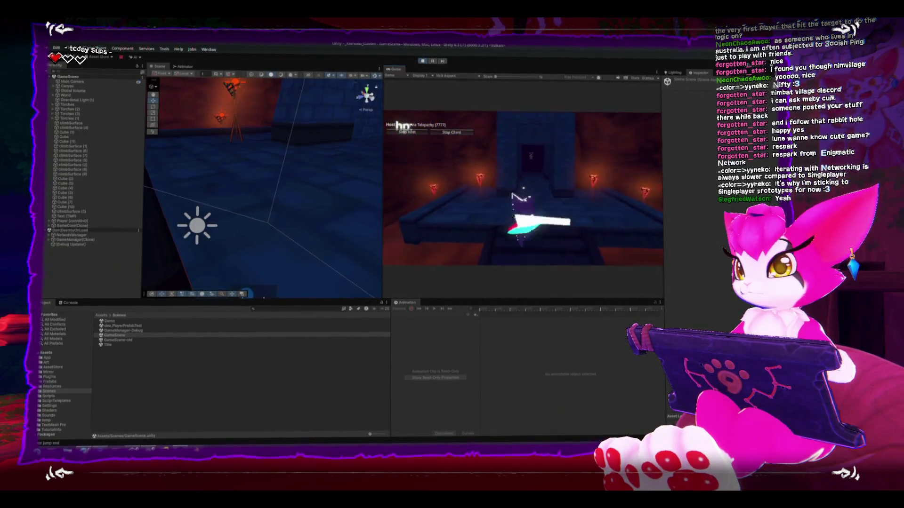
{"action": "key", "text": "w"}
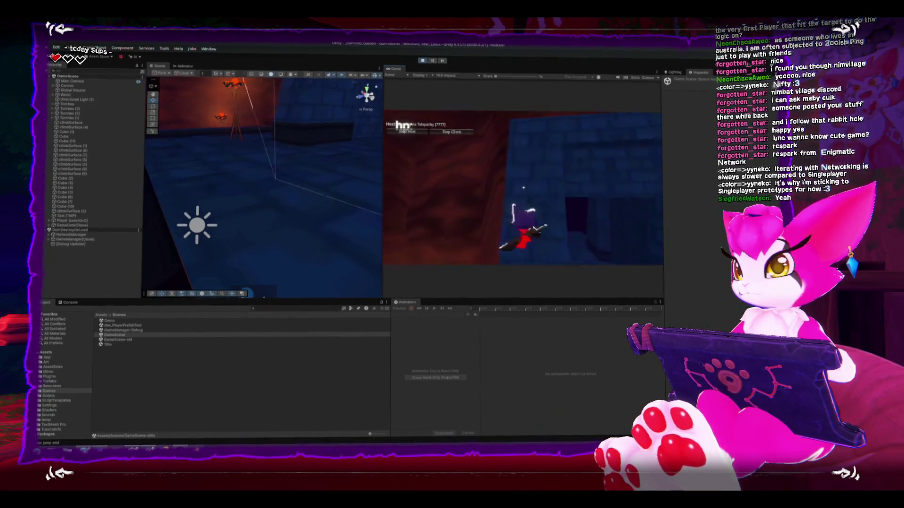
{"action": "key", "text": "w"}
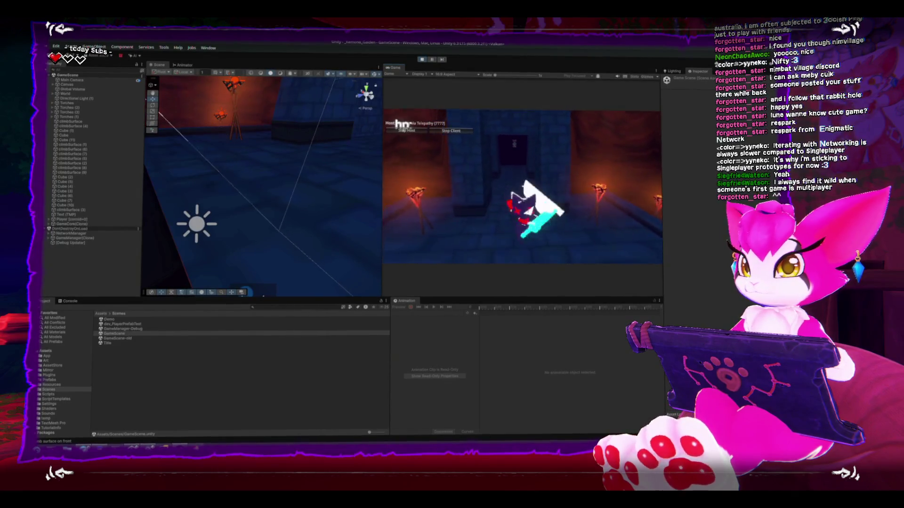
{"action": "key", "text": "Escape"}
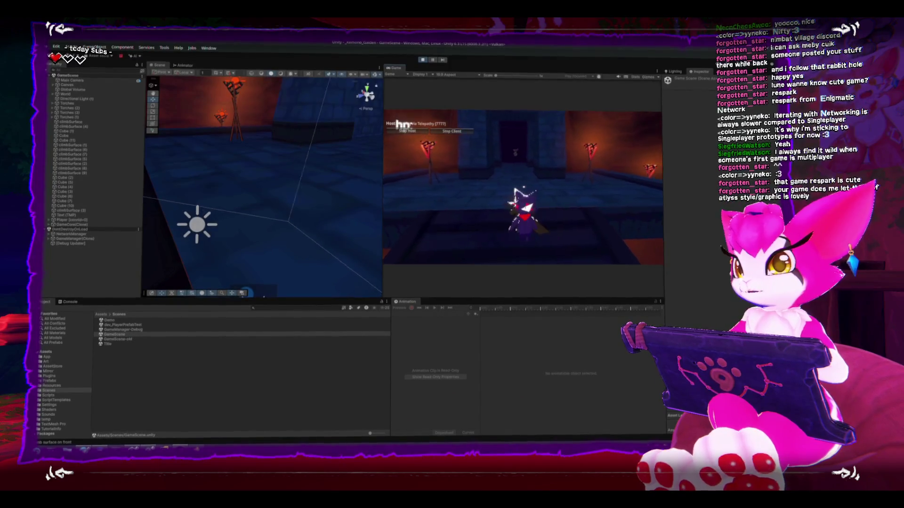
{"action": "left_click", "coordinate": [438, 195]}
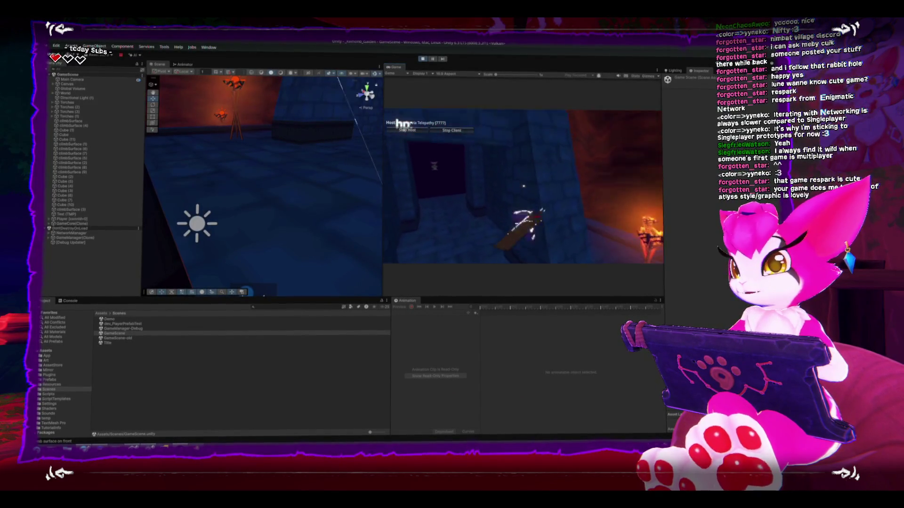
Step: Swing the sword repeatedly while steering with S, D and A around the torch-lit room to its back doorway
{"action": "left_click", "coordinate": [513, 194]}
{"action": "left_click", "coordinate": [513, 194]}
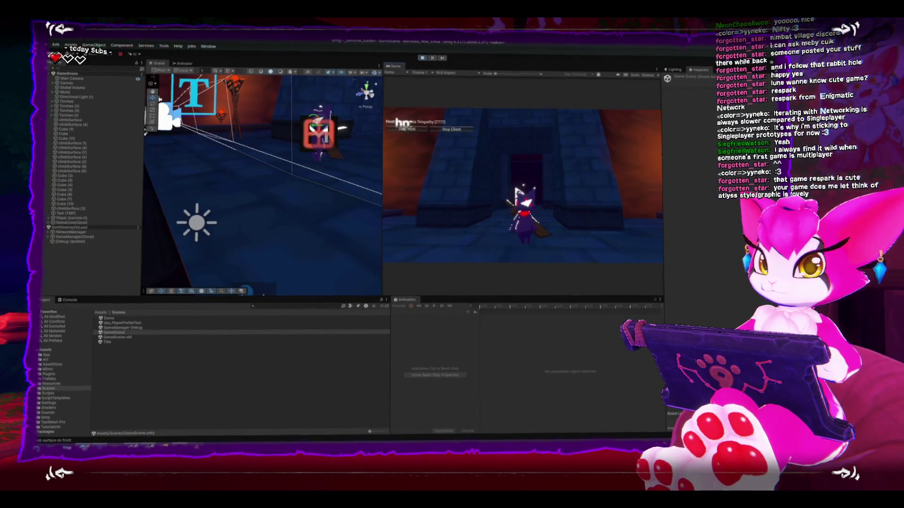
{"action": "key", "text": "s"}
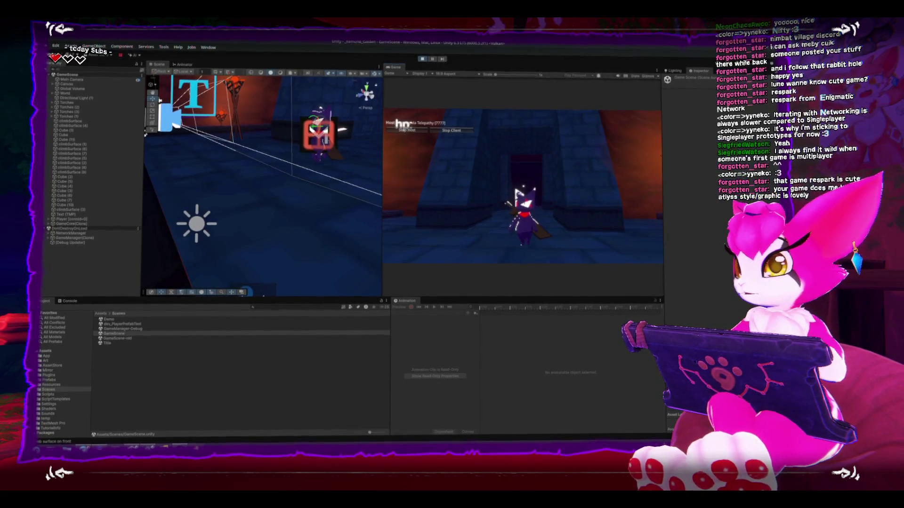
{"action": "key", "text": "d"}
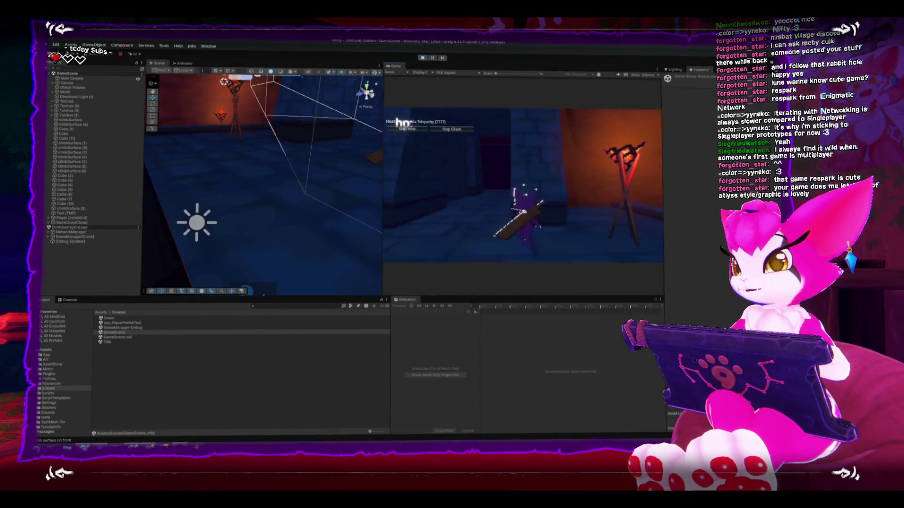
{"action": "key", "text": "a"}
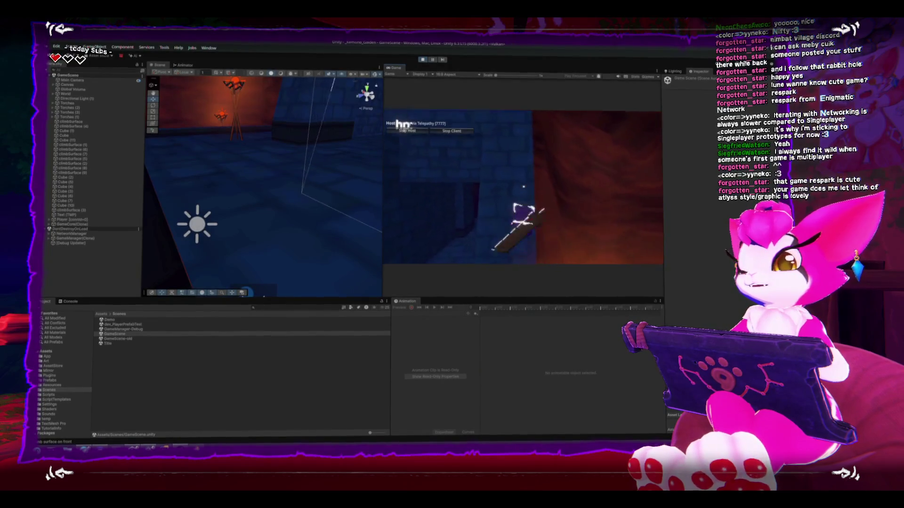
{"action": "key", "text": "d"}
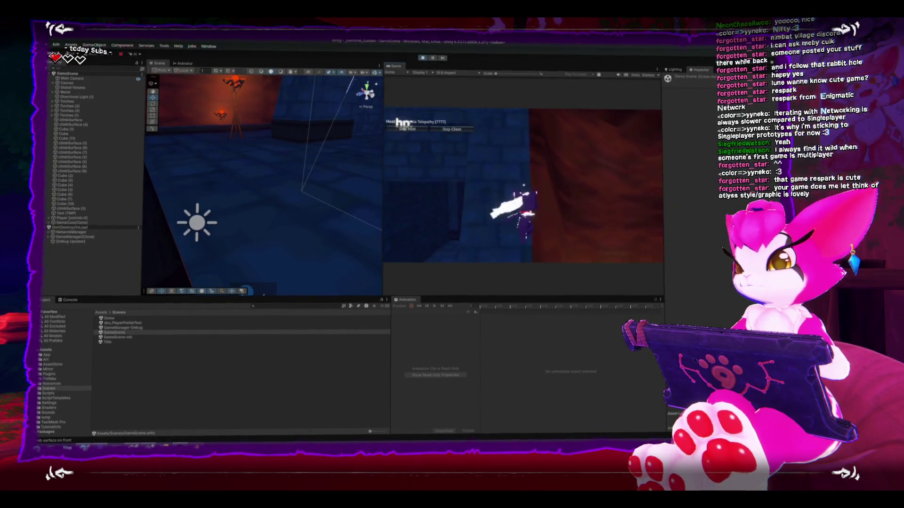
{"action": "key", "text": "a"}
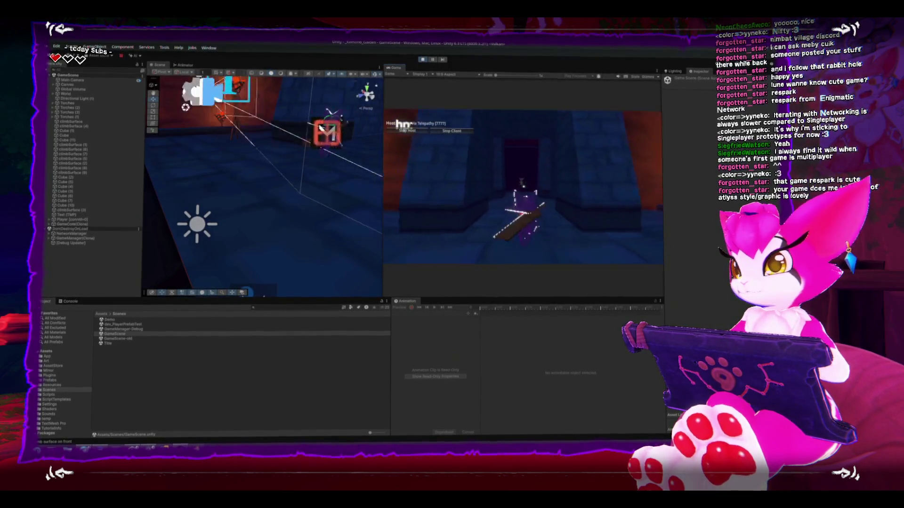
{"action": "key", "text": "d"}
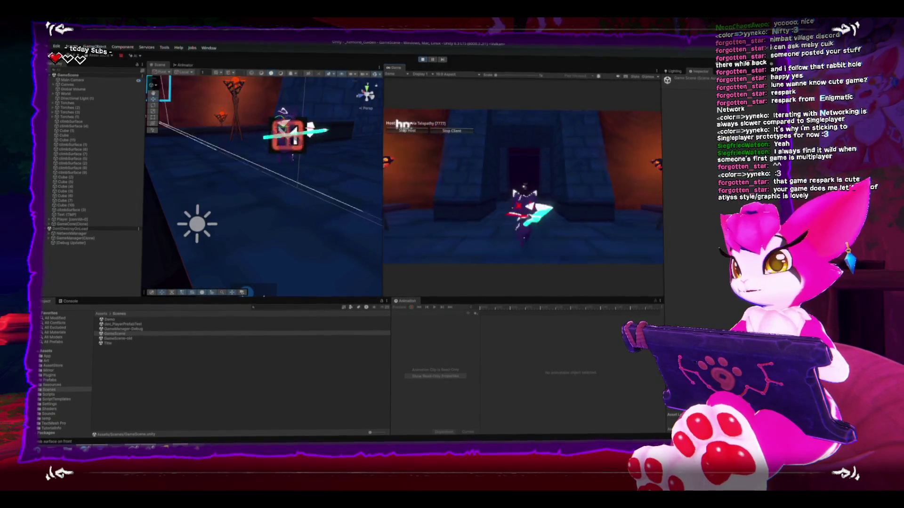
{"action": "key", "text": "a"}
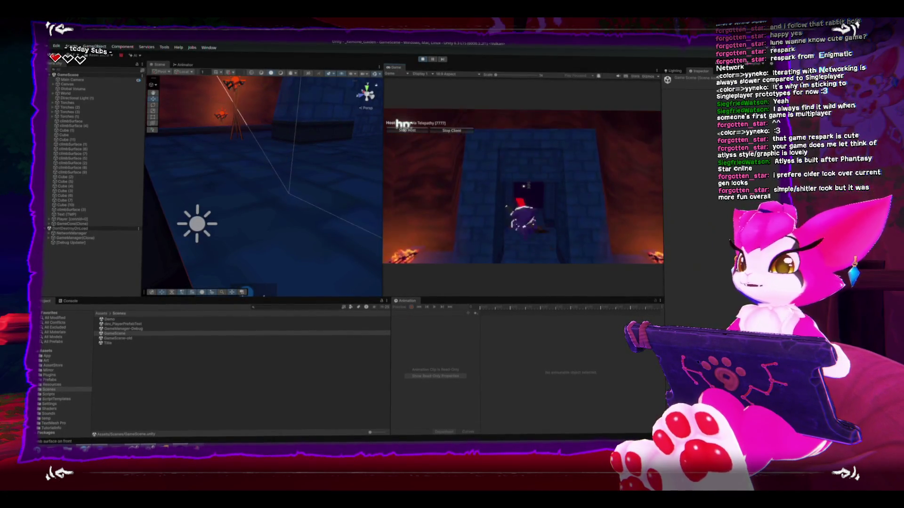
Step: Pause the running game with Esc to bring up the Kemono Gaiden Game Menu
{"action": "key", "text": "Escape"}
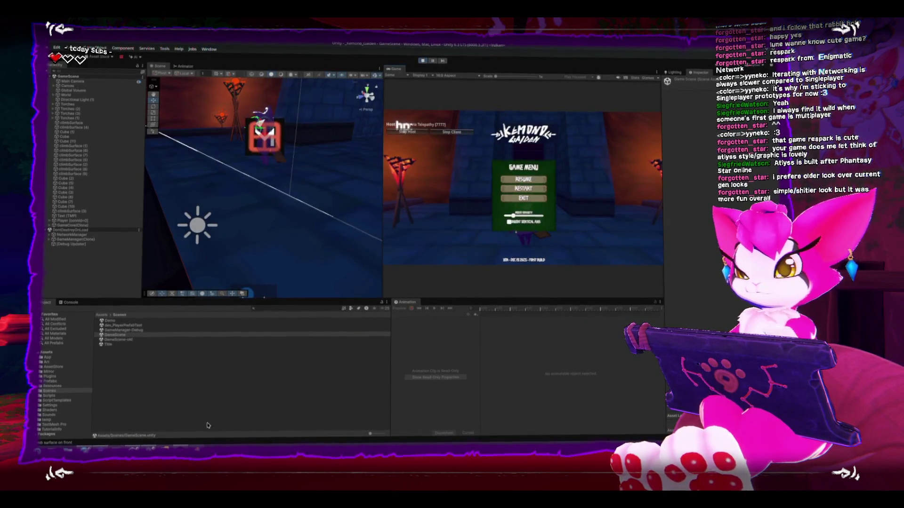
Step: Switch to the KolourPaint diagram of the server, two clients, skull enemies and aggro arrows
{"action": "key", "text": "alt+Tab"}
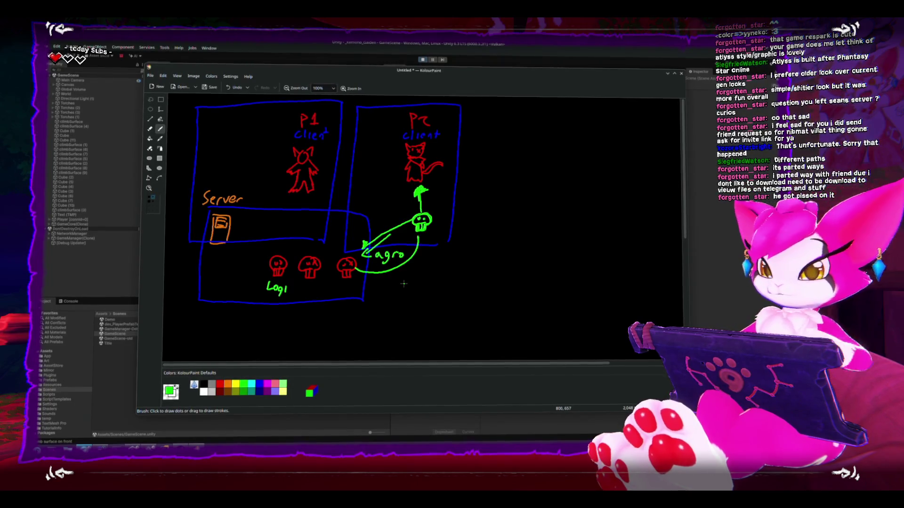
Step: Switch from the KolourPaint diagram back to Unity's paused Game Menu
{"action": "key", "text": "alt+Tab"}
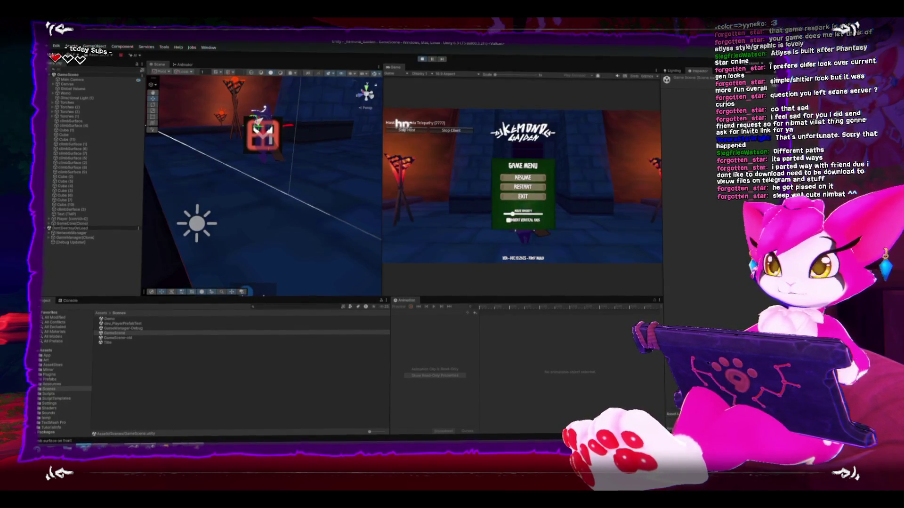
Step: Re-enter Play mode so GameScene shows the Host (Server + Client), localhost and Server Only options
{"action": "left_click", "coordinate": [419, 59]}
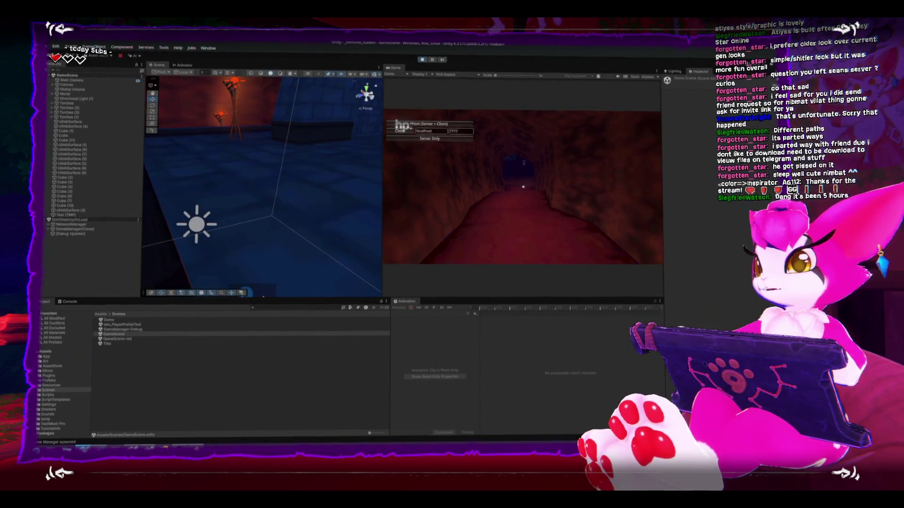
{"action": "left_click", "coordinate": [422, 57]}
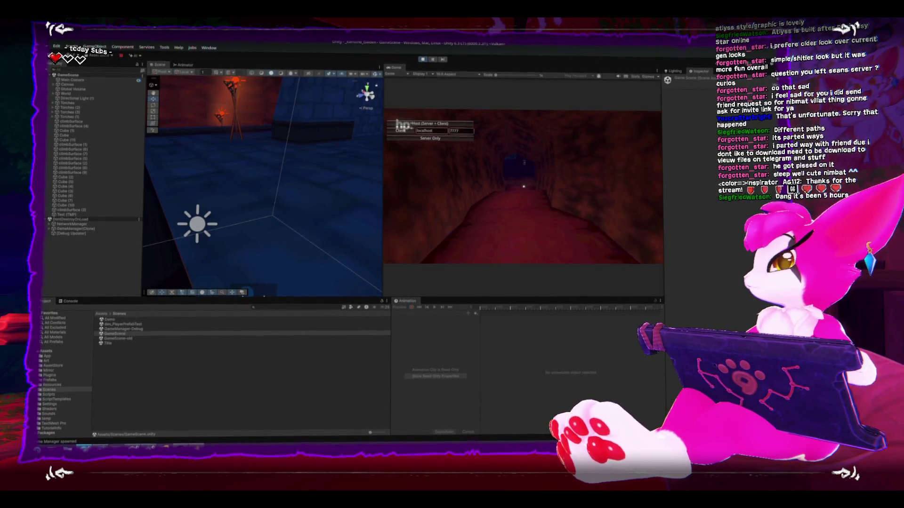
{"action": "key", "text": "super"}
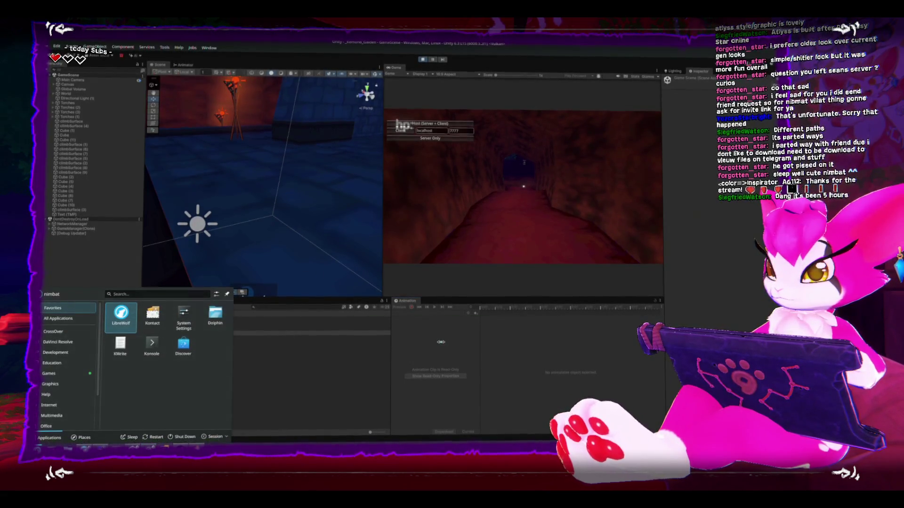
{"action": "type", "text": "git"}
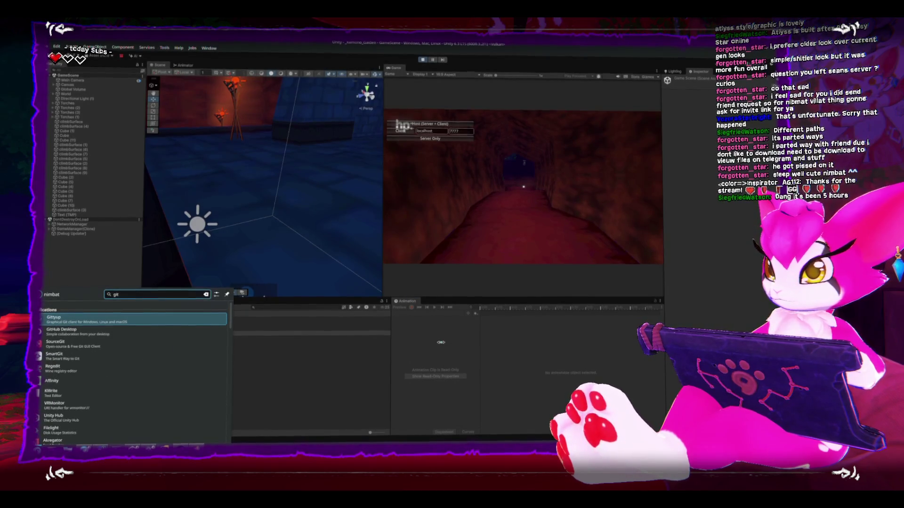
{"action": "key", "text": "Down"}
{"action": "key", "text": "Down"}
{"action": "key", "text": "Down"}
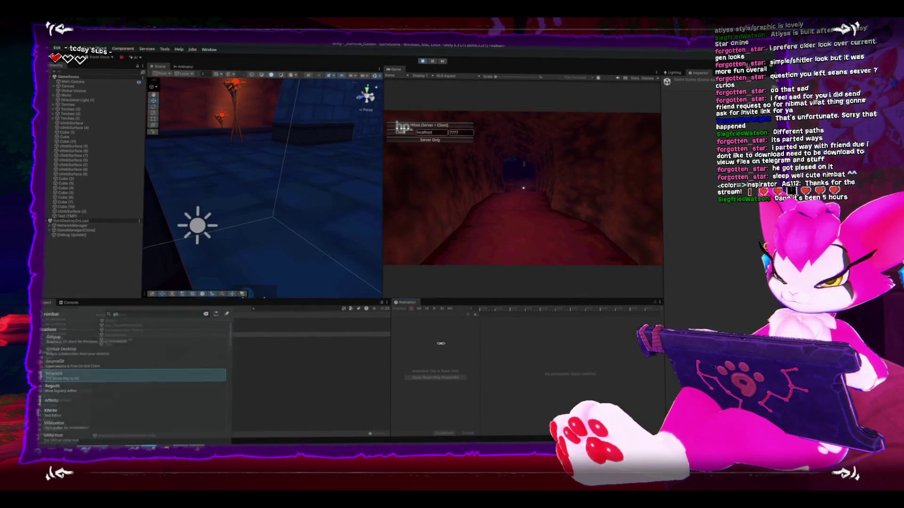
{"action": "key", "text": "Return"}
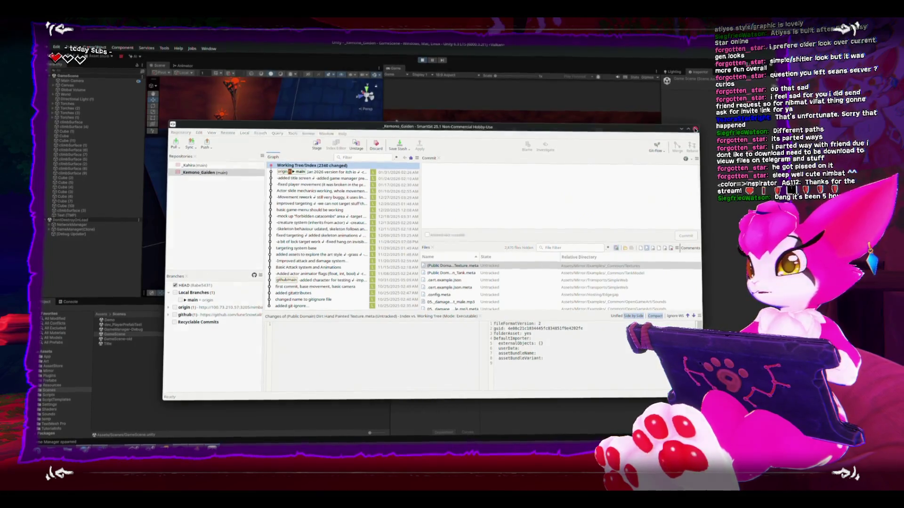
{"action": "left_click", "coordinate": [695, 129]}
{"action": "left_click", "coordinate": [448, 278]}
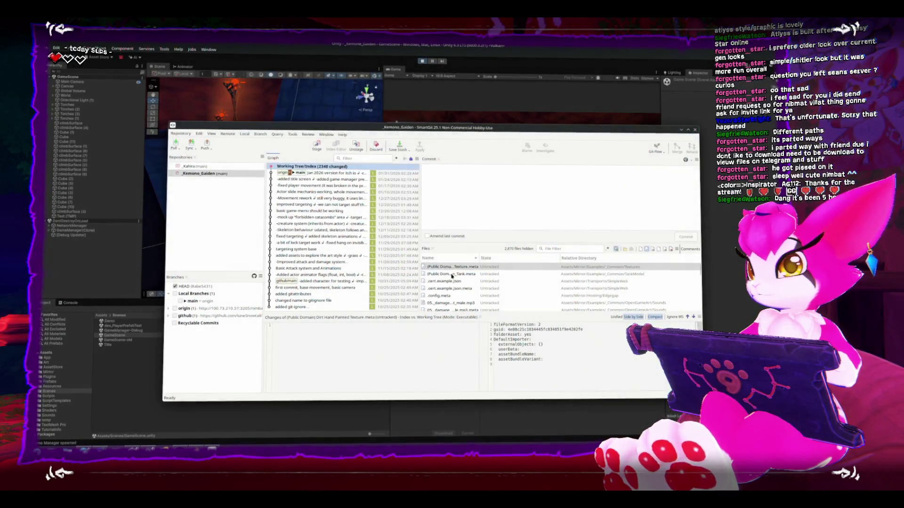
{"action": "left_click", "coordinate": [695, 129]}
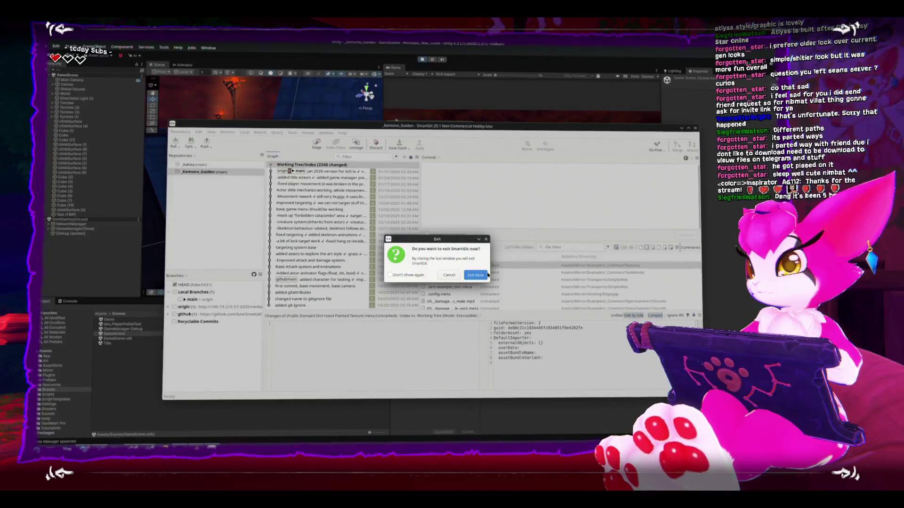
{"action": "left_click", "coordinate": [477, 275]}
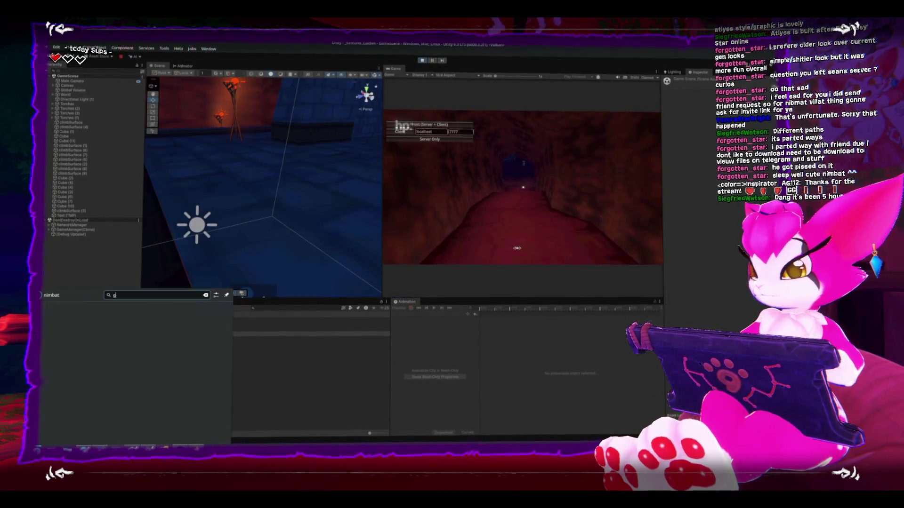
Step: Launch Gittyup from the launcher, close it again, and search the launcher for SmartGit
{"action": "type", "text": "it"}
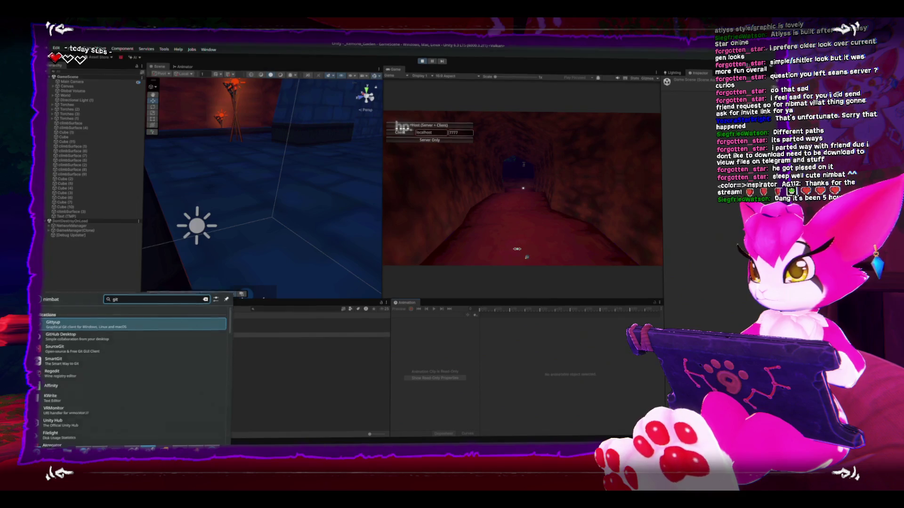
{"action": "key", "text": "Return"}
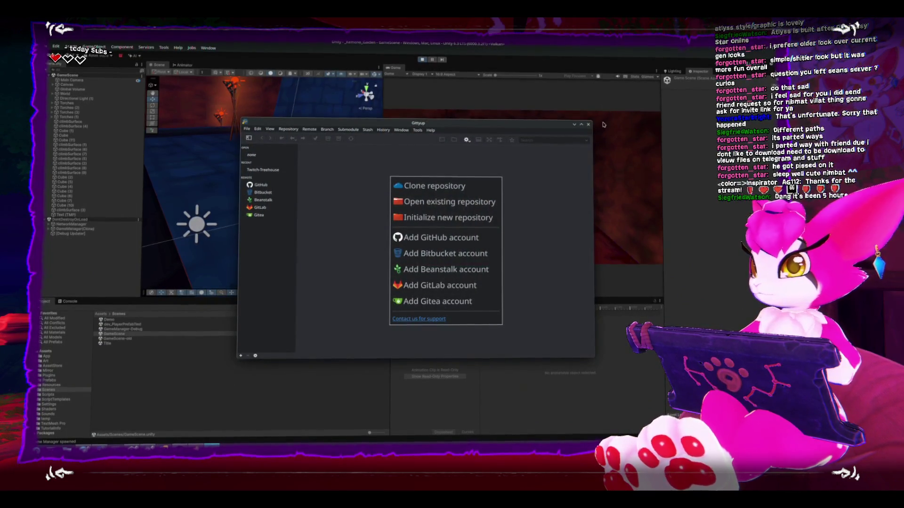
{"action": "left_click", "coordinate": [588, 125]}
{"action": "key", "text": "super"}
{"action": "type", "text": "smar"}
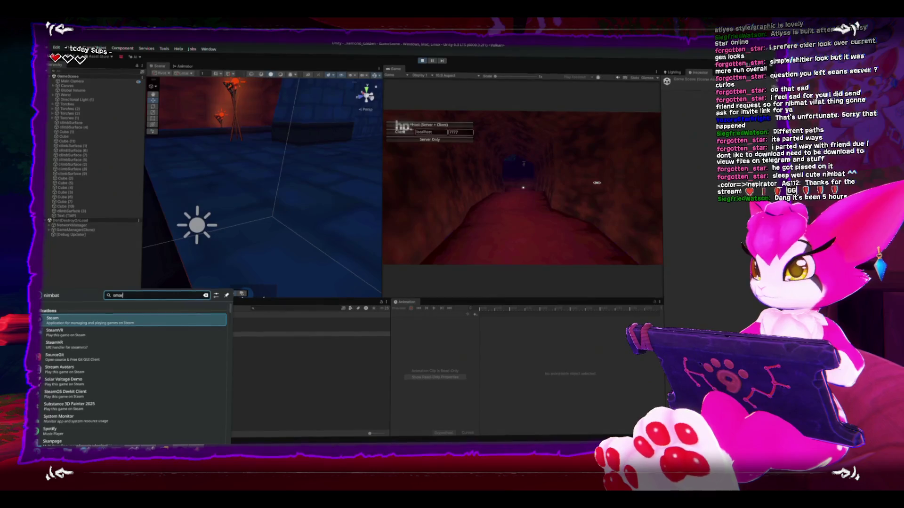
{"action": "key", "text": "Escape"}
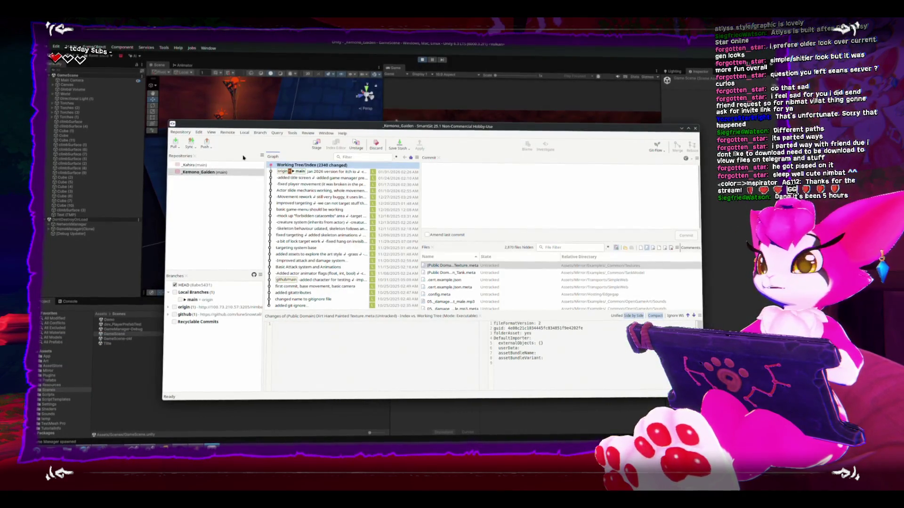
Step: Save the game scene from Unity's File menu, then switch to the SmartGit repository window
{"action": "left_click", "coordinate": [426, 66]}
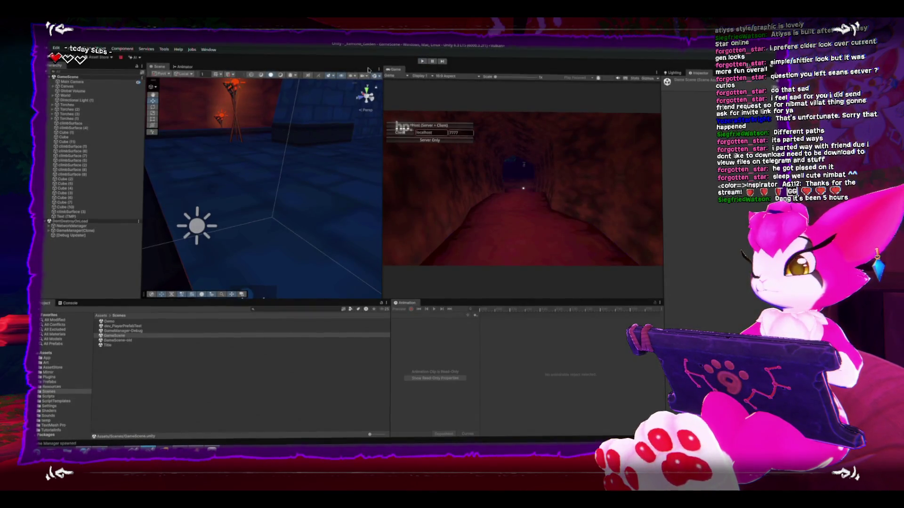
{"action": "left_click", "coordinate": [48, 48]}
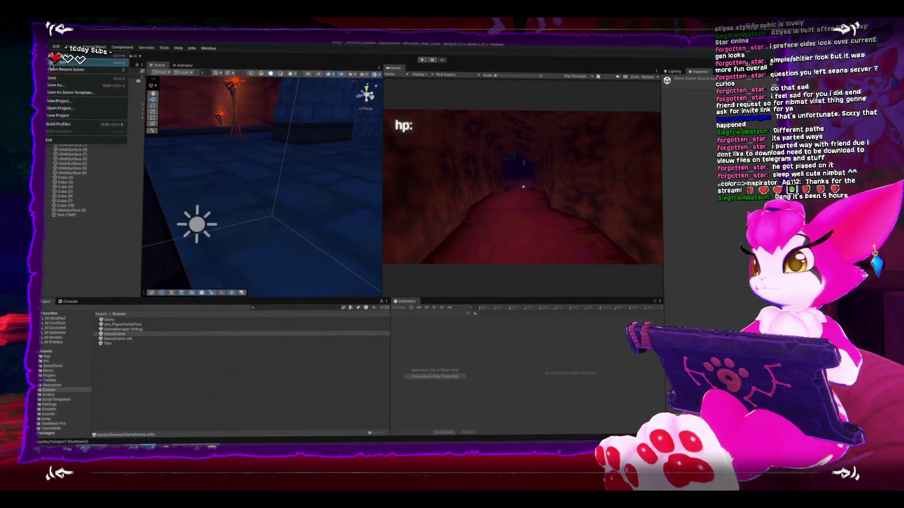
{"action": "left_click", "coordinate": [56, 79]}
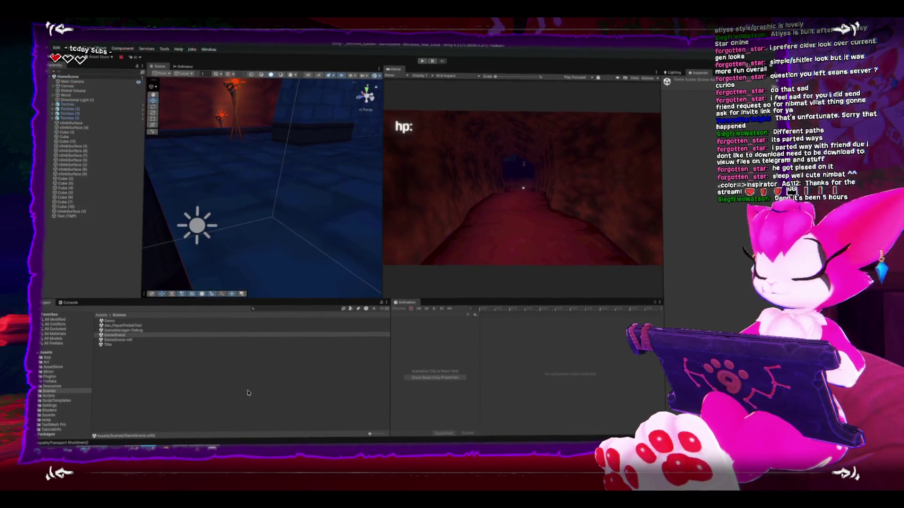
{"action": "key", "text": "alt+Tab"}
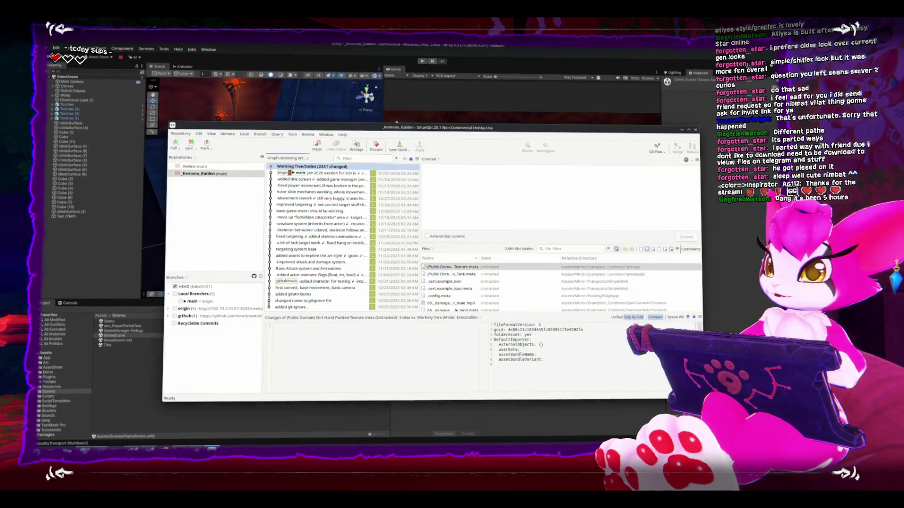
Step: Stage all 2341 changed files and dismiss the CRLF line-ending warnings output
{"action": "left_click", "coordinate": [315, 149]}
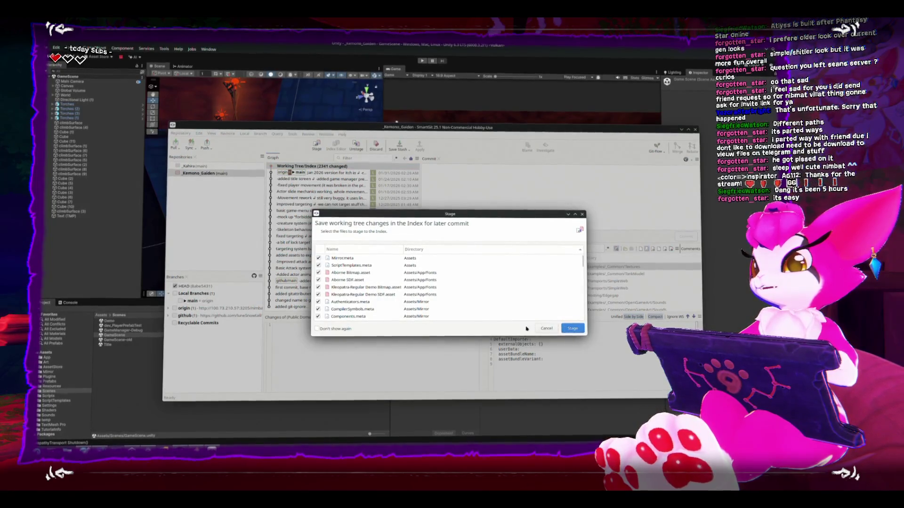
{"action": "left_click", "coordinate": [579, 328]}
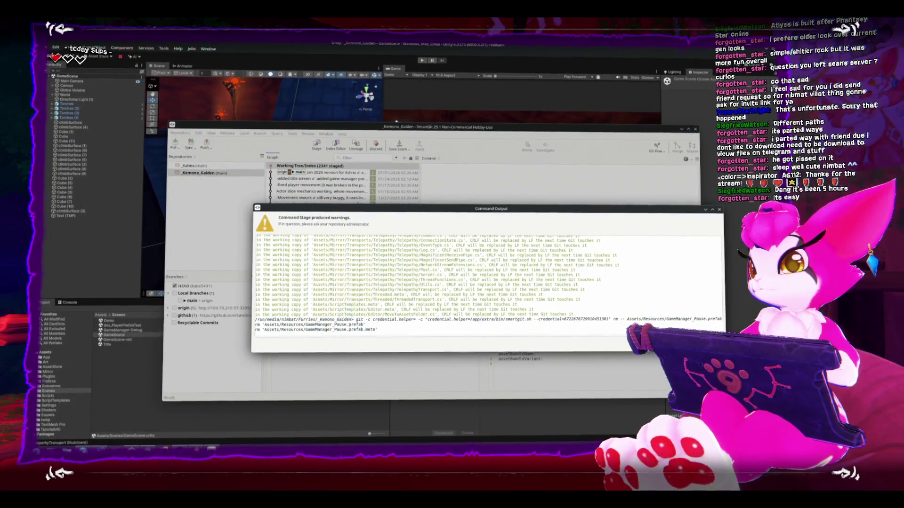
{"action": "key", "text": "Escape"}
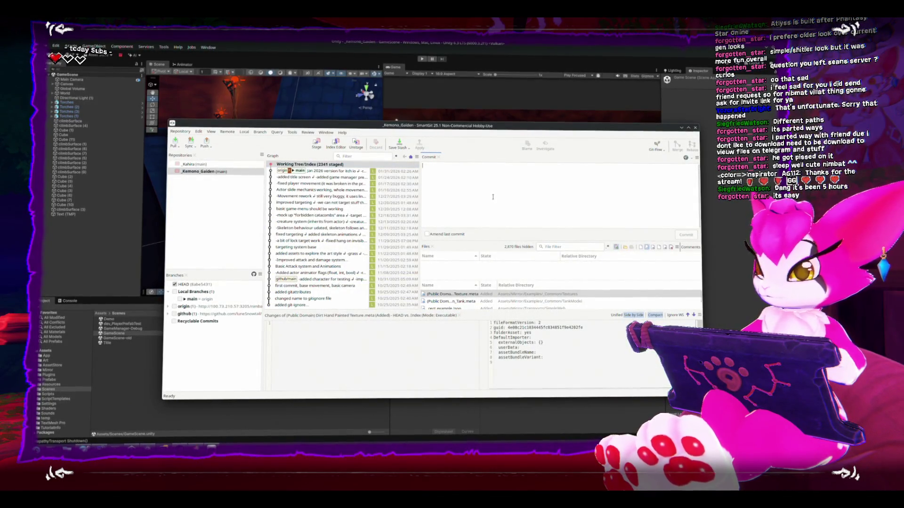
Step: Write the commit message 'added mirror' with a second line noting the player prefab spawns
{"action": "type", "text": "-added mirror"}
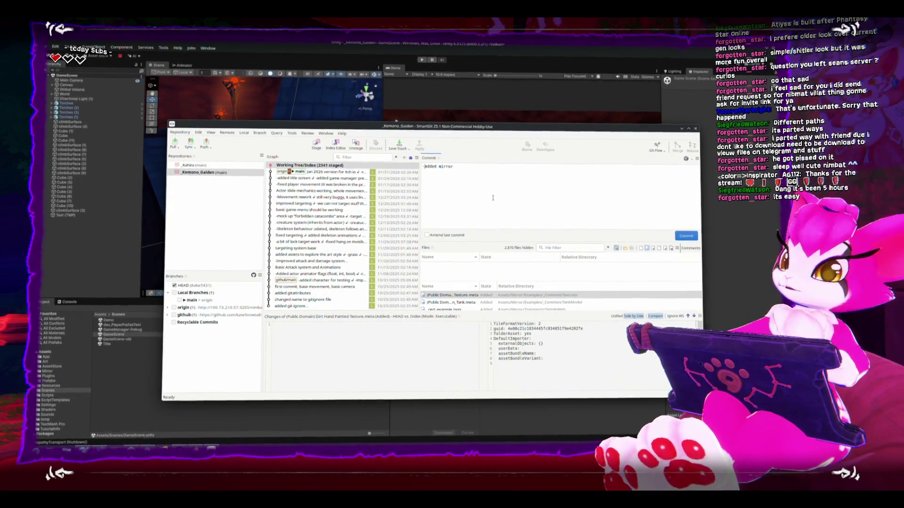
{"action": "key", "text": "Return"}
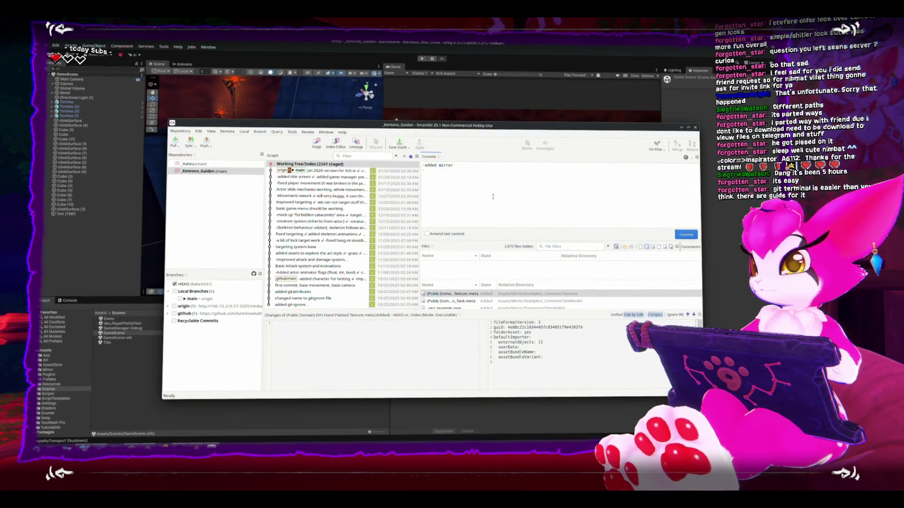
{"action": "type", "text": "-playedr prefab"}
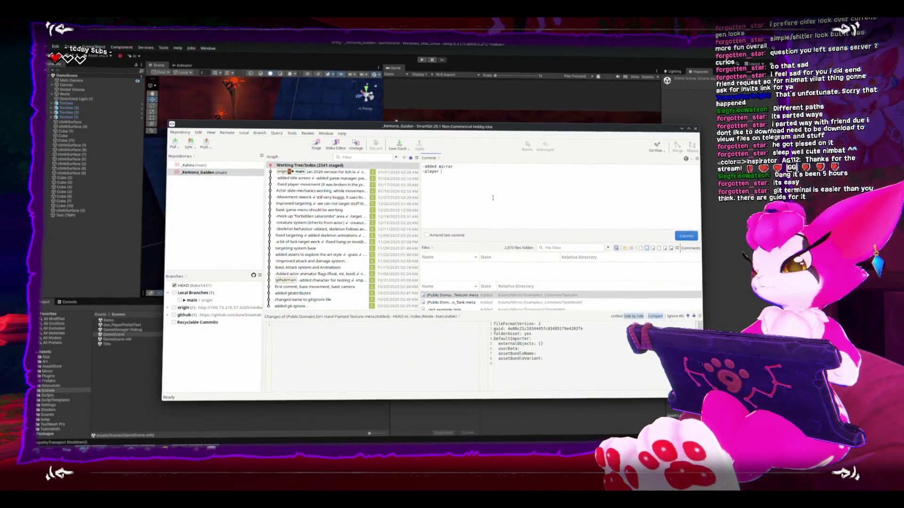
{"action": "type", "text": " inspawns"}
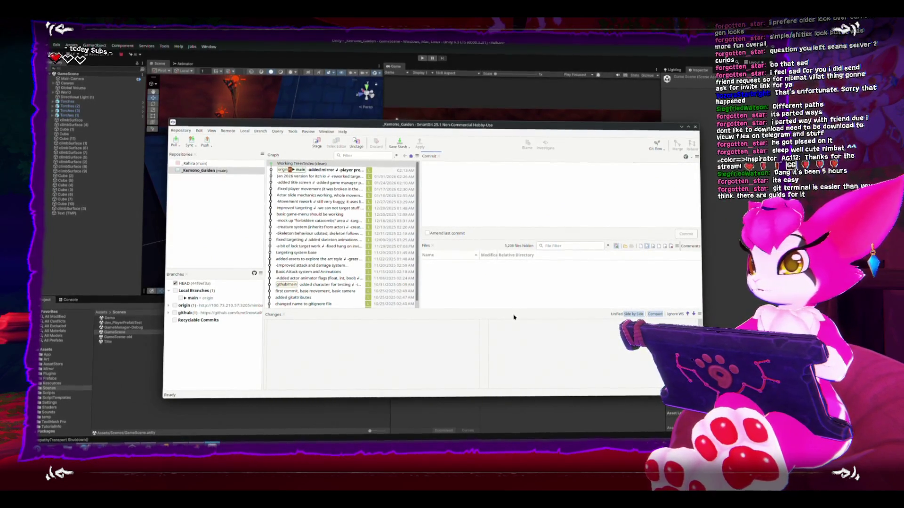
Step: Close SmartGit and confirm Exit Now to return to the Unity GameScene
{"action": "mouse_move", "coordinate": [471, 126]}
{"action": "left_mouse_down"}
{"action": "mouse_move", "coordinate": [499, 126]}
{"action": "mouse_move", "coordinate": [448, 132]}
{"action": "mouse_move", "coordinate": [464, 125]}
{"action": "left_mouse_up"}
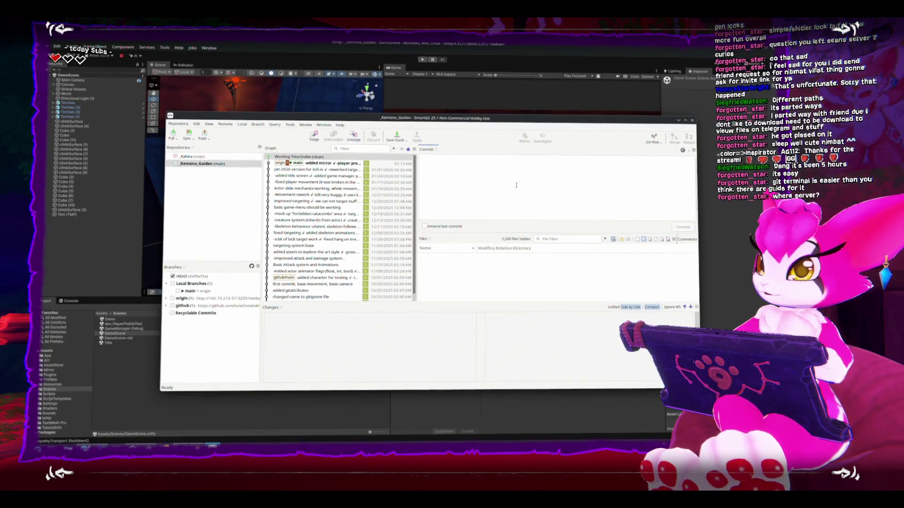
{"action": "left_click", "coordinate": [692, 120]}
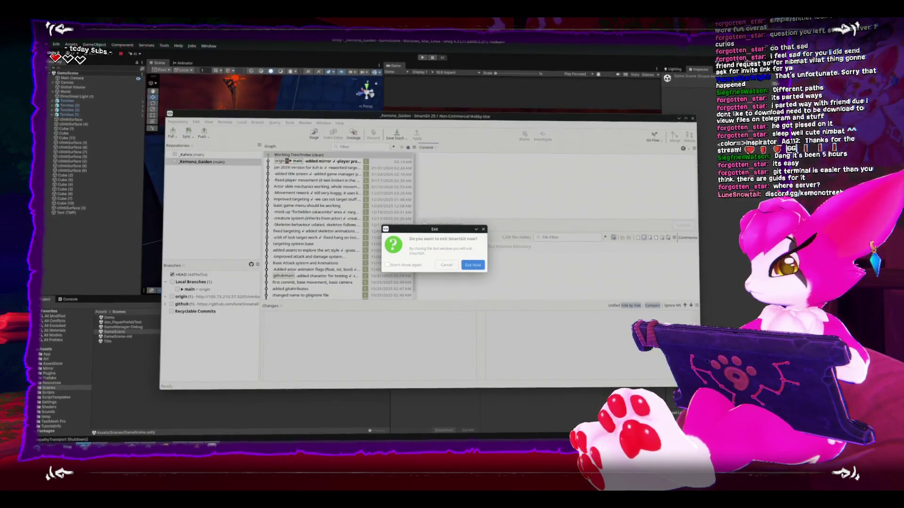
{"action": "left_click", "coordinate": [467, 266]}
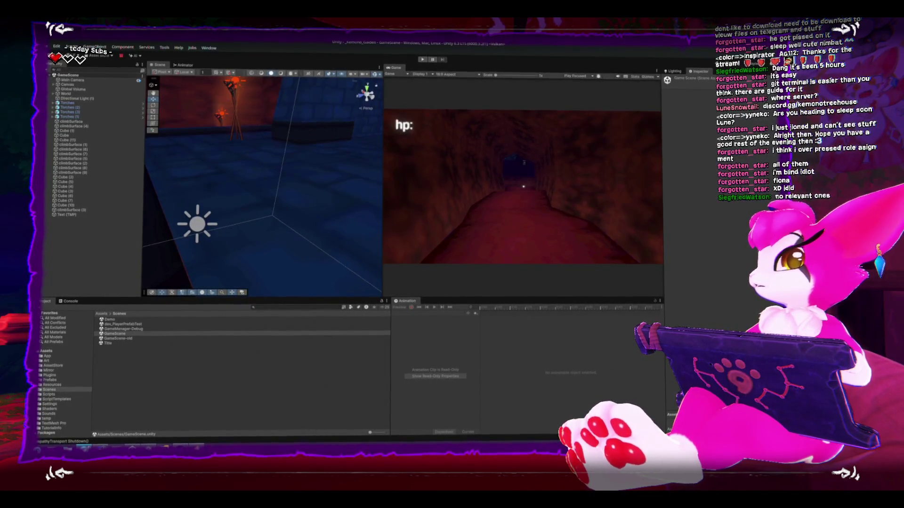
{"action": "key", "text": "alt+Tab"}
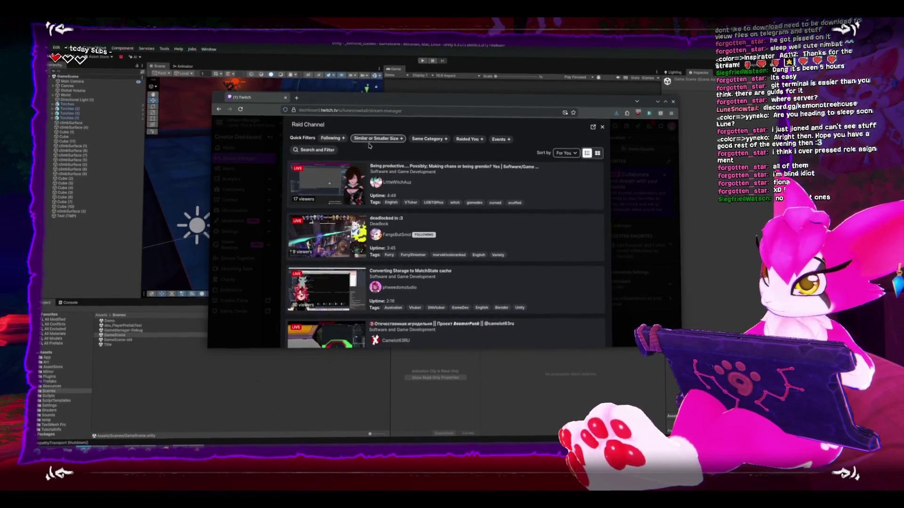
Step: Scroll the Raid Channel list down to the Tapsteady and Final Fantasy XII marathon streams
{"action": "scroll", "coordinate": [476, 222], "scroll_direction": "down", "scroll_amount": 3}
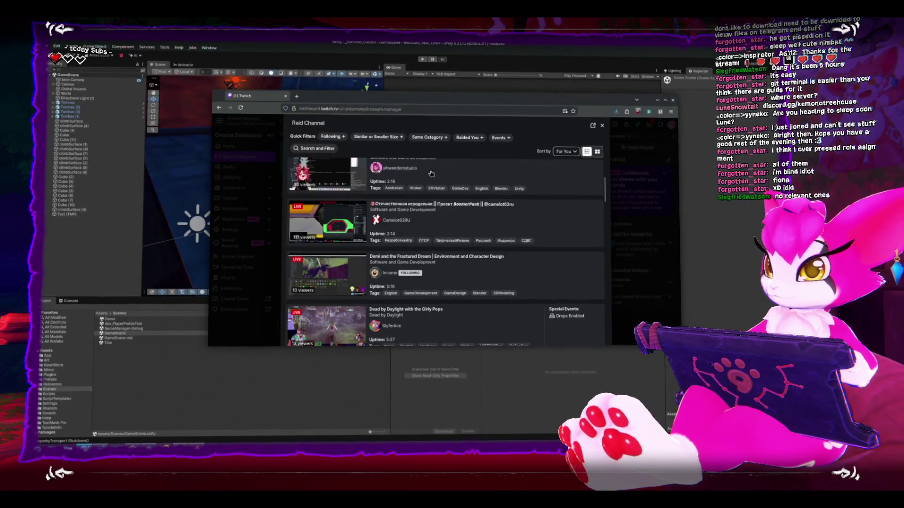
{"action": "scroll", "coordinate": [476, 222], "scroll_direction": "up", "scroll_amount": 3}
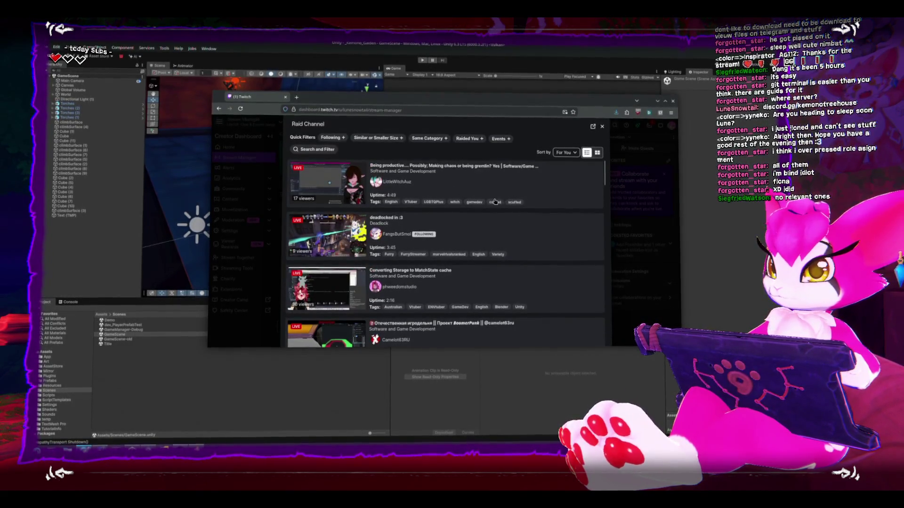
{"action": "scroll", "coordinate": [512, 241], "scroll_direction": "down", "scroll_amount": 3}
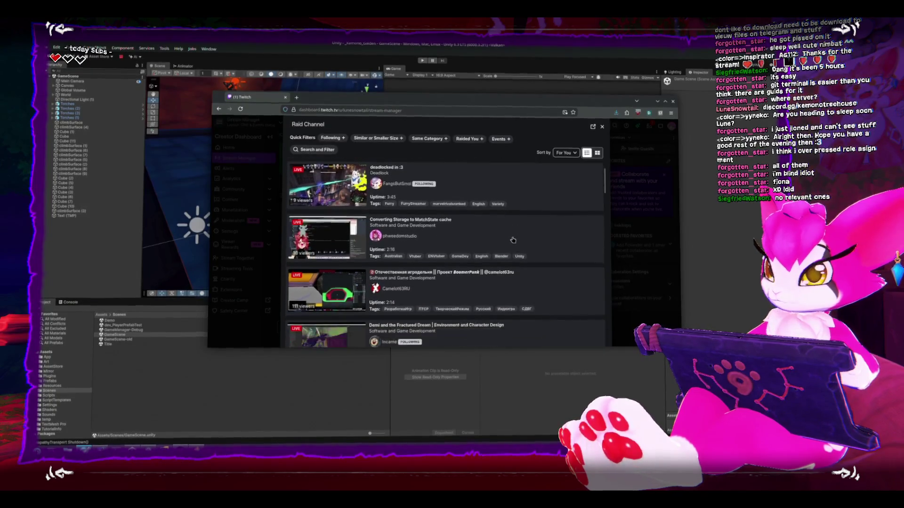
{"action": "scroll", "coordinate": [512, 239], "scroll_direction": "down", "scroll_amount": 1}
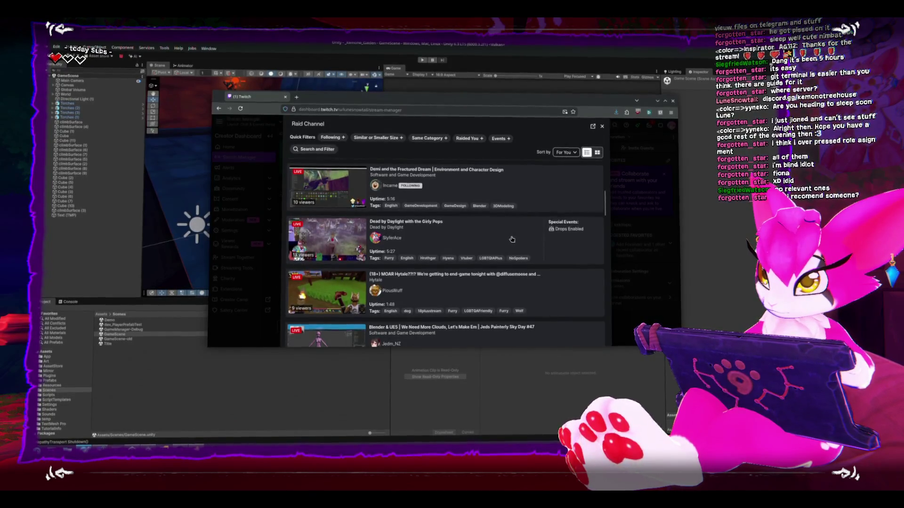
{"action": "scroll", "coordinate": [512, 240], "scroll_direction": "down", "scroll_amount": 1}
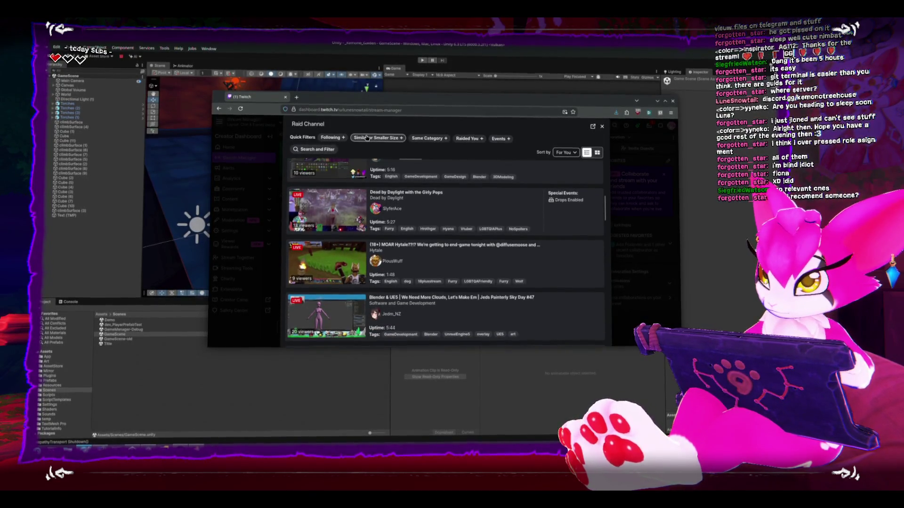
{"action": "scroll", "coordinate": [487, 236], "scroll_direction": "down", "scroll_amount": 1}
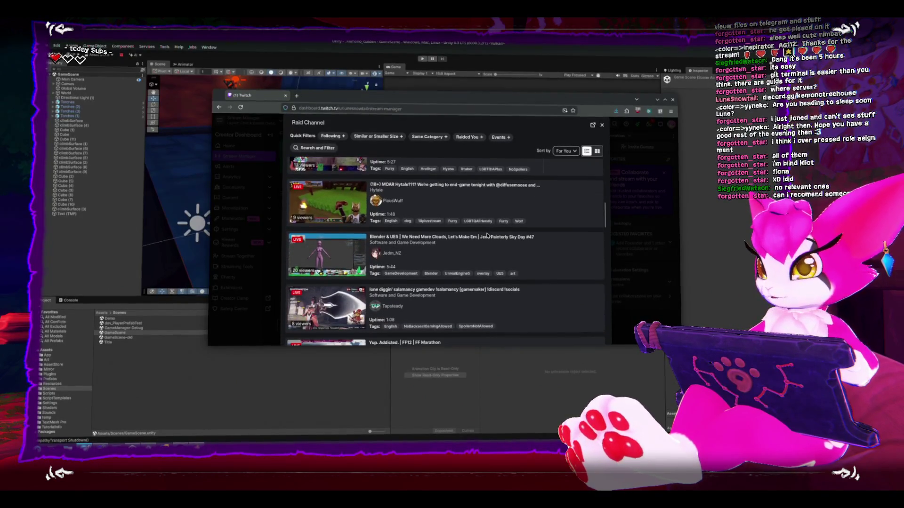
{"action": "scroll", "coordinate": [485, 236], "scroll_direction": "down", "scroll_amount": 2}
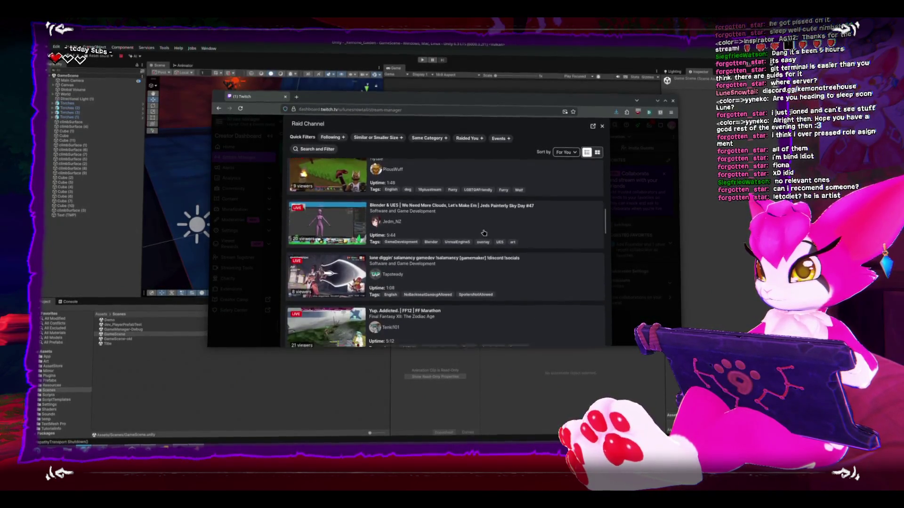